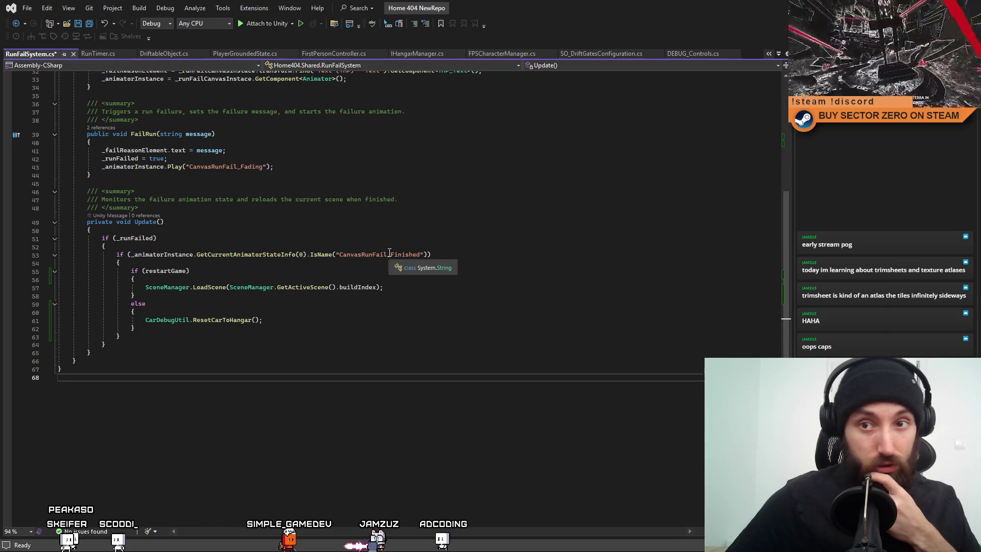
{"action": "scroll", "coordinate": [430, 331], "scroll_direction": "up", "scroll_amount": 1}
{"action": "scroll", "coordinate": [430, 332], "scroll_direction": "up", "scroll_amount": 2}
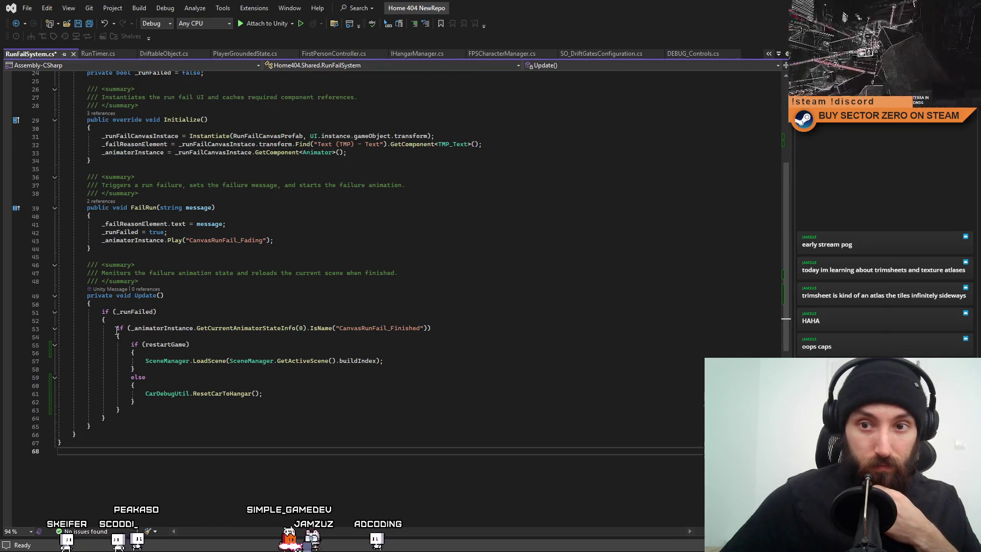
Add _runFailed = false; after the car reset call in Update's non-restart branch.
{"action": "double_click", "coordinate": [135, 311]}
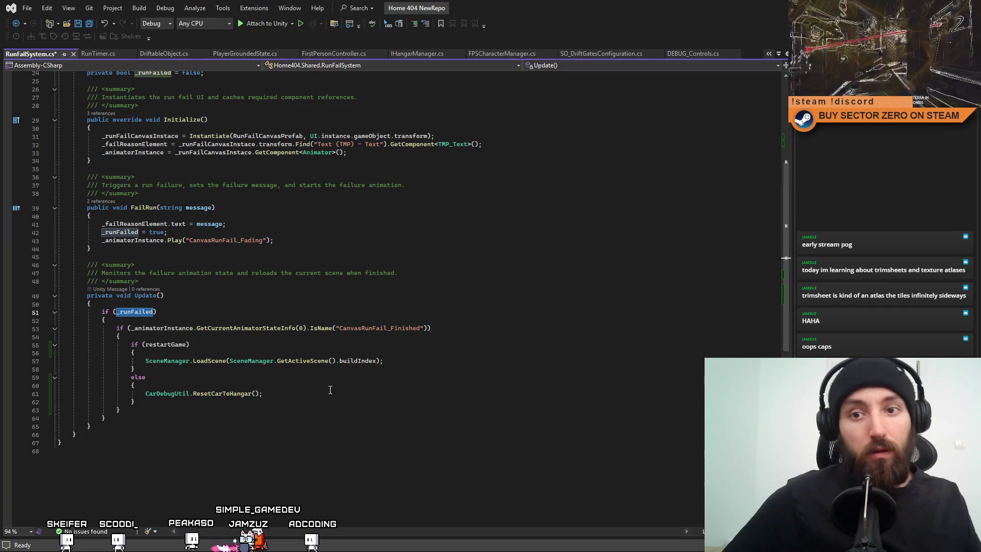
{"action": "left_click", "coordinate": [349, 392]}
{"action": "key", "text": "Return"}
{"action": "type", "text": "_runFailed = false;"}
{"action": "key", "text": "Return"}
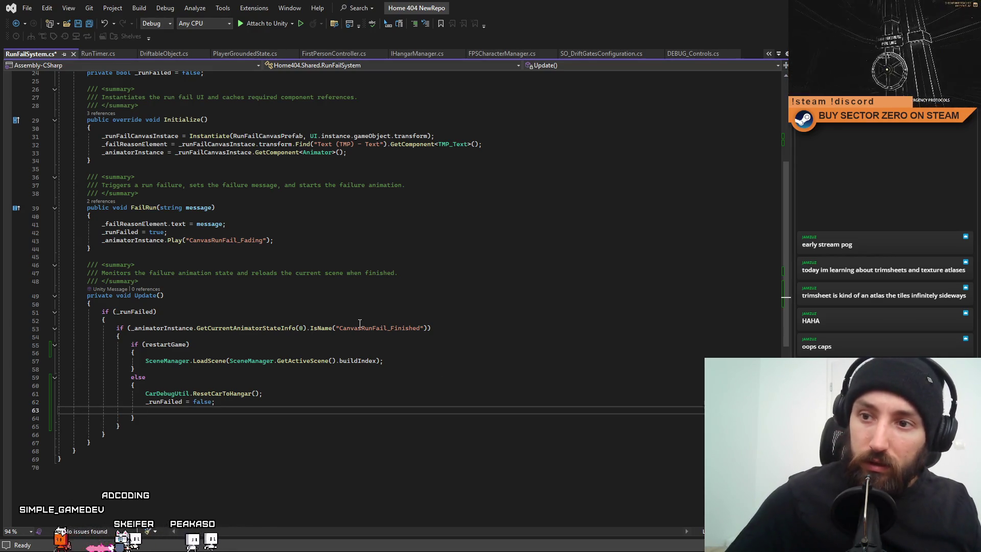
{"action": "scroll", "coordinate": [305, 350], "scroll_direction": "up", "scroll_amount": 1}
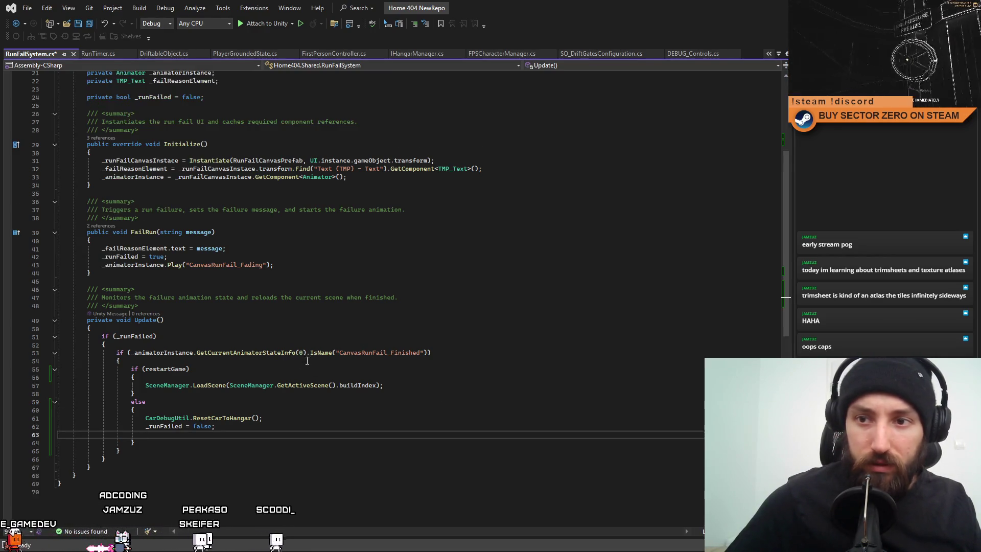
{"action": "scroll", "coordinate": [290, 321], "scroll_direction": "up", "scroll_amount": 2}
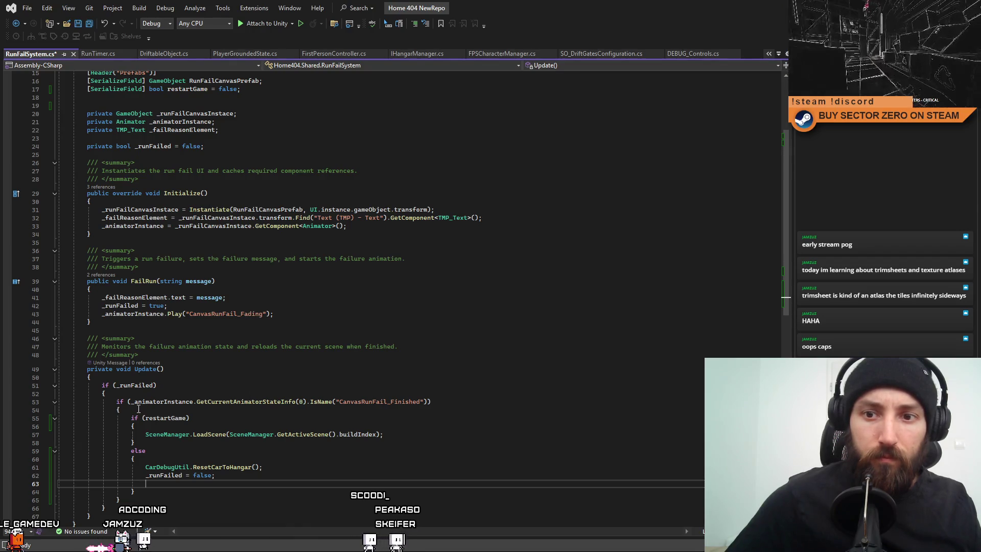
Copy the _animatorInstance.Play("CanvasRunFail_Fading") line into the reset branch, then switch to Unity.
{"action": "left_click_drag", "start_coordinate": [131, 402], "coordinate": [307, 403]}
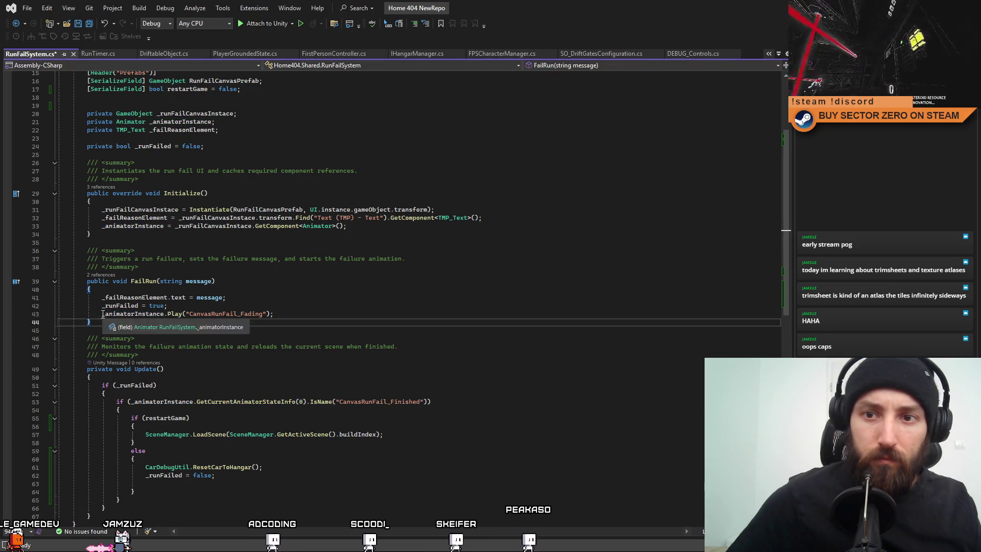
{"action": "left_click_drag", "start_coordinate": [101, 314], "coordinate": [272, 314]}
{"action": "key", "text": "ctrl+c"}
{"action": "left_click", "coordinate": [244, 483]}
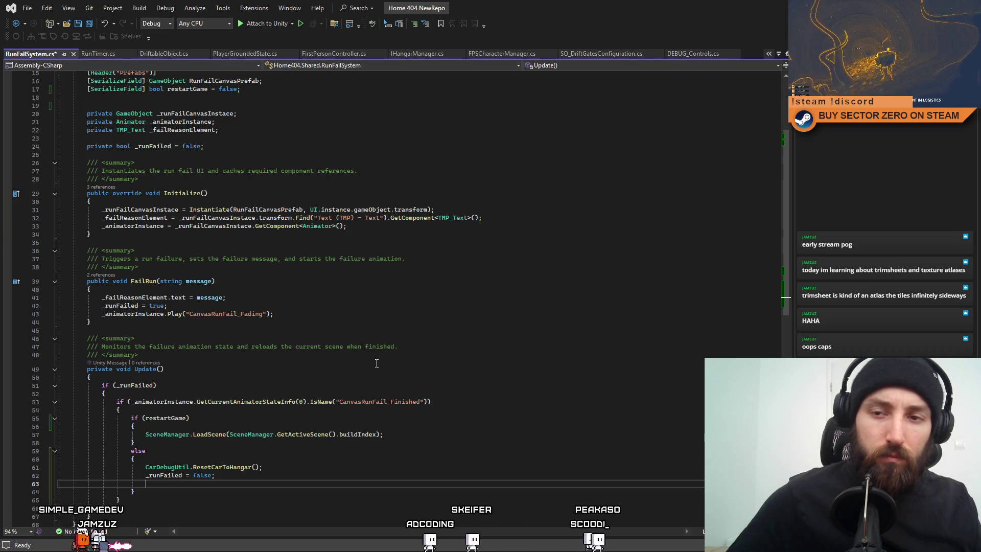
{"action": "scroll", "coordinate": [375, 365], "scroll_direction": "down", "scroll_amount": 3}
{"action": "key", "text": "ctrl+v"}
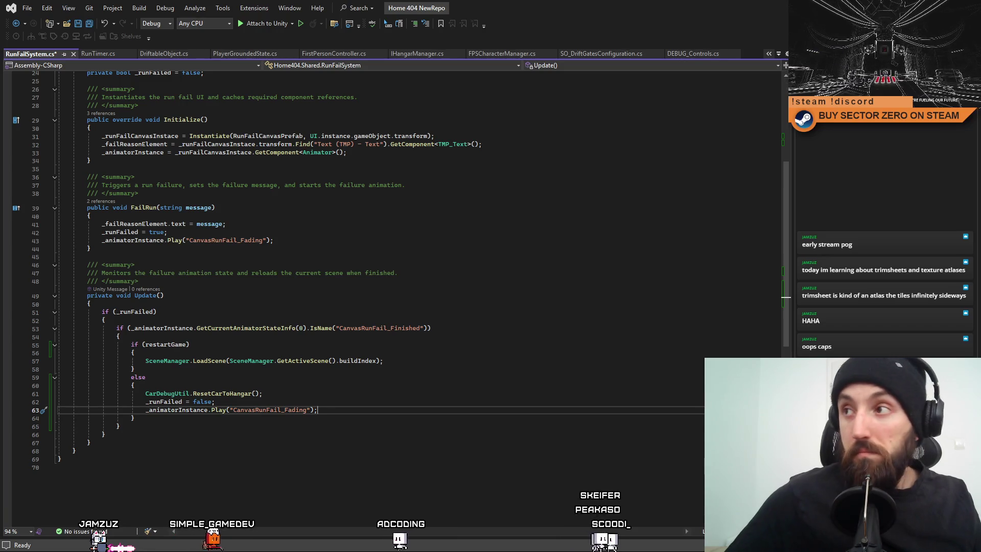
{"action": "key", "text": "alt+Tab"}
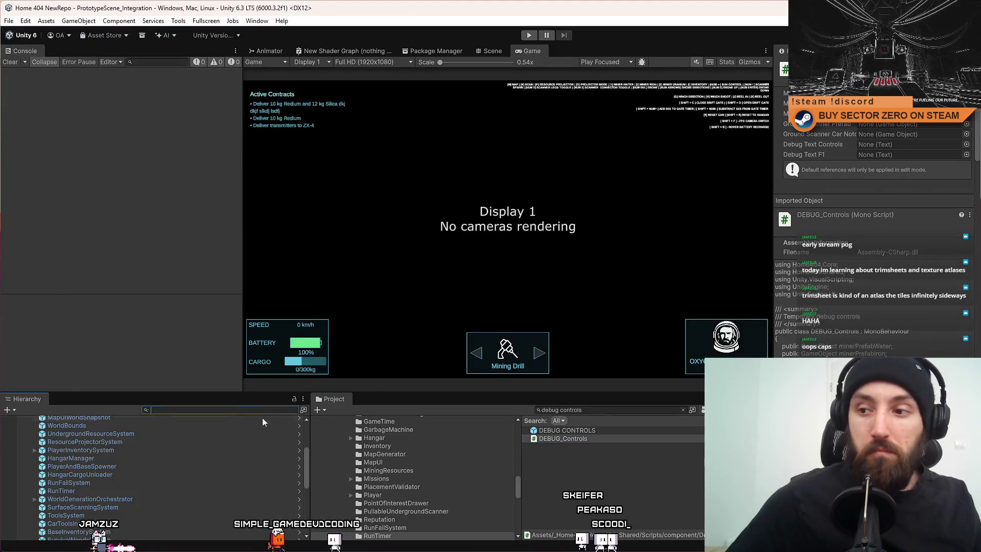
Open the CANVAS - RUN FAIL prefab from the Project and select its root canvas.
{"action": "key", "text": "Escape"}
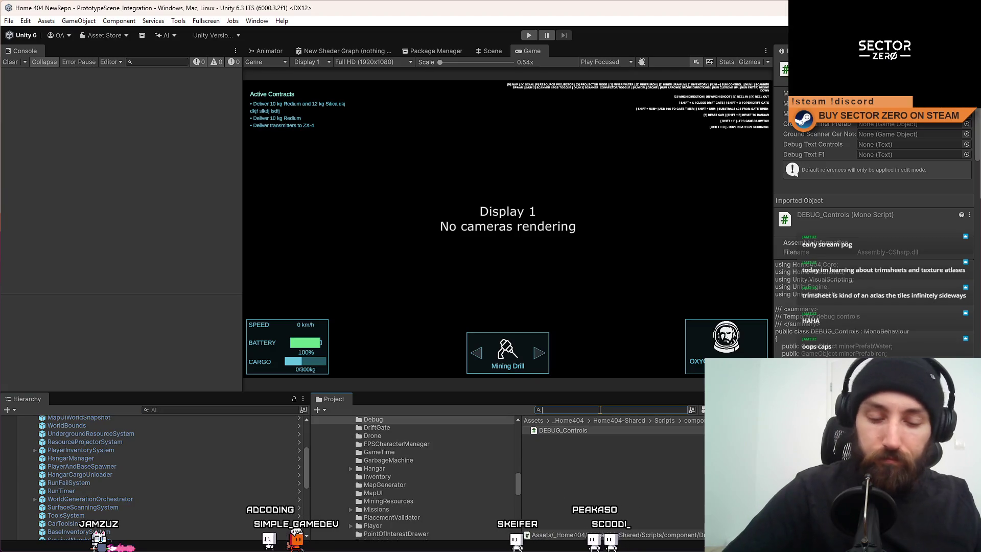
{"action": "type", "text": "fail"}
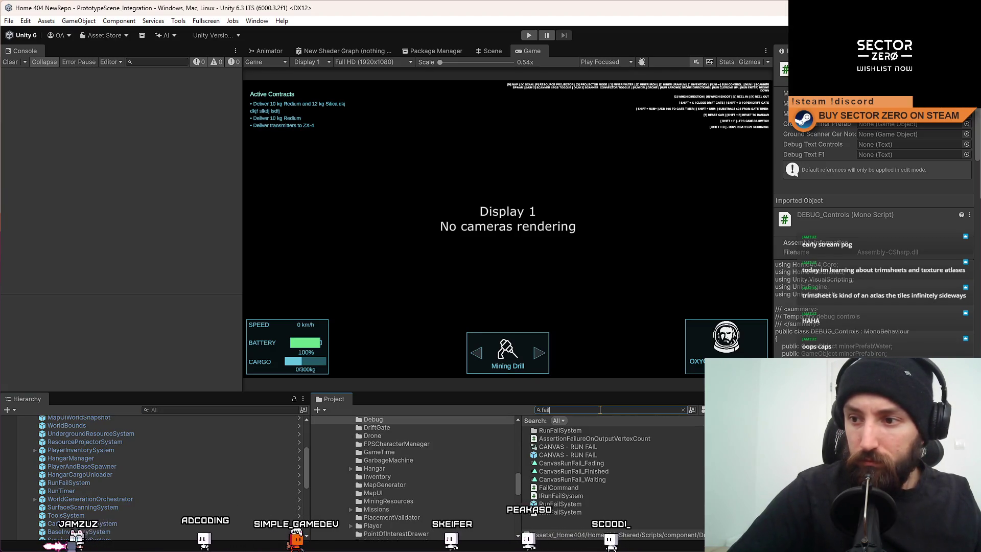
{"action": "left_click", "coordinate": [596, 454]}
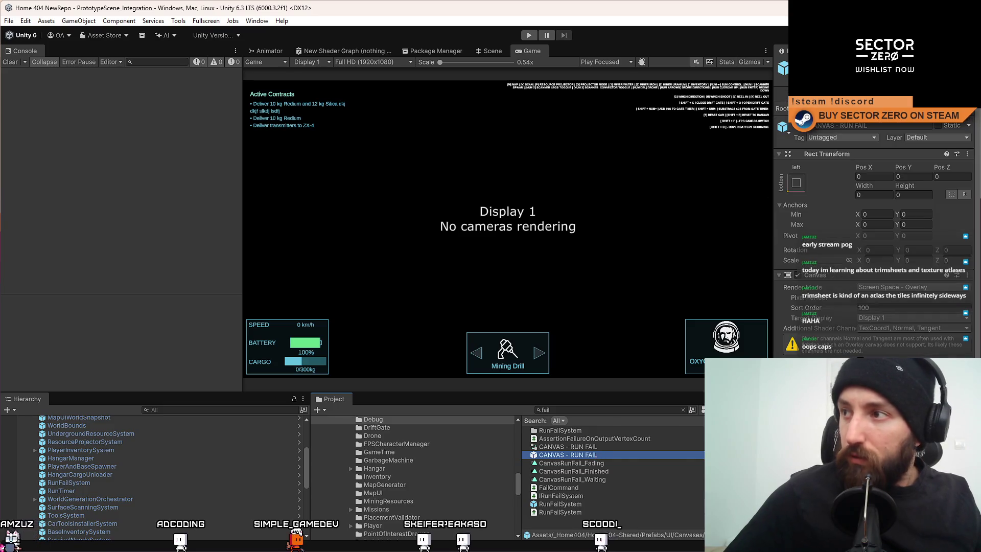
{"action": "double_click", "coordinate": [595, 455]}
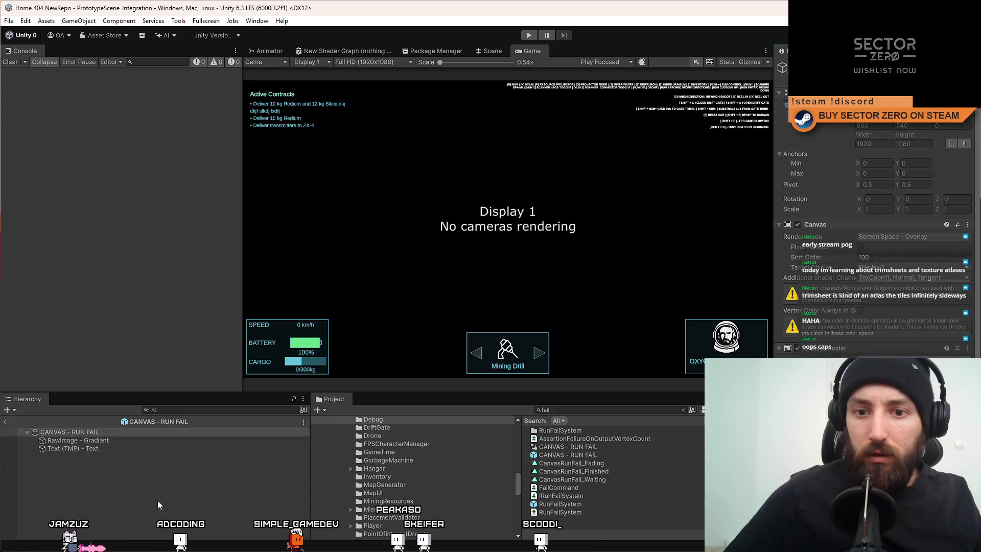
{"action": "left_click", "coordinate": [117, 441]}
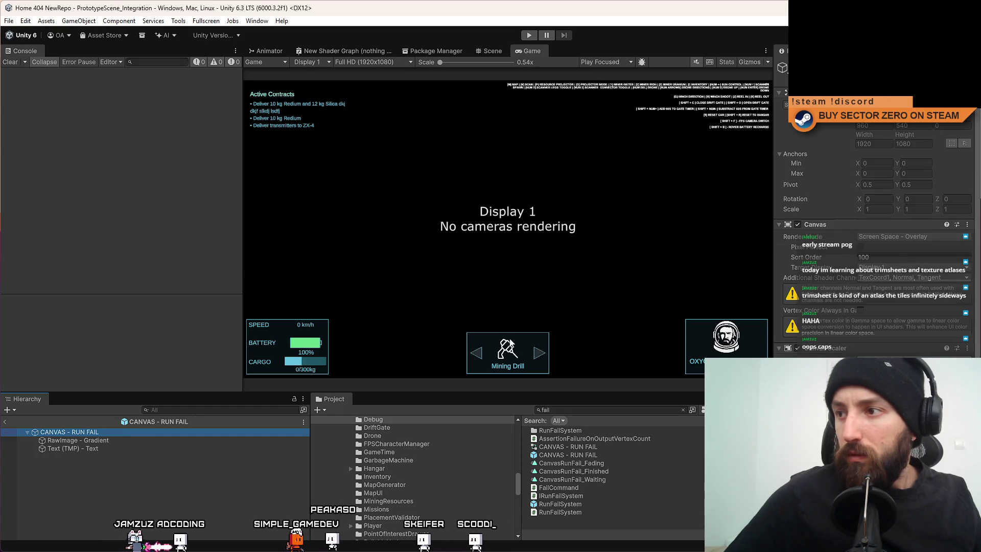
{"action": "scroll", "coordinate": [865, 252], "scroll_direction": "down", "scroll_amount": 2}
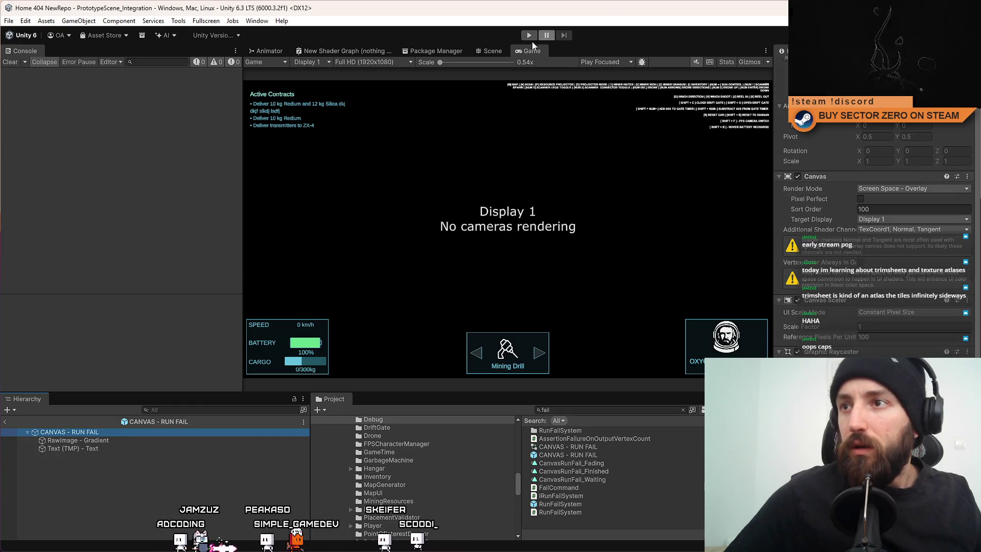
Show the Animator graph via Window > Animation, inspect the CanvasRunFail_Waiting state, and return to Visual Studio.
{"action": "left_click", "coordinate": [264, 22]}
{"action": "mouse_move", "coordinate": [275, 158]}
{"action": "left_click", "coordinate": [458, 174]}
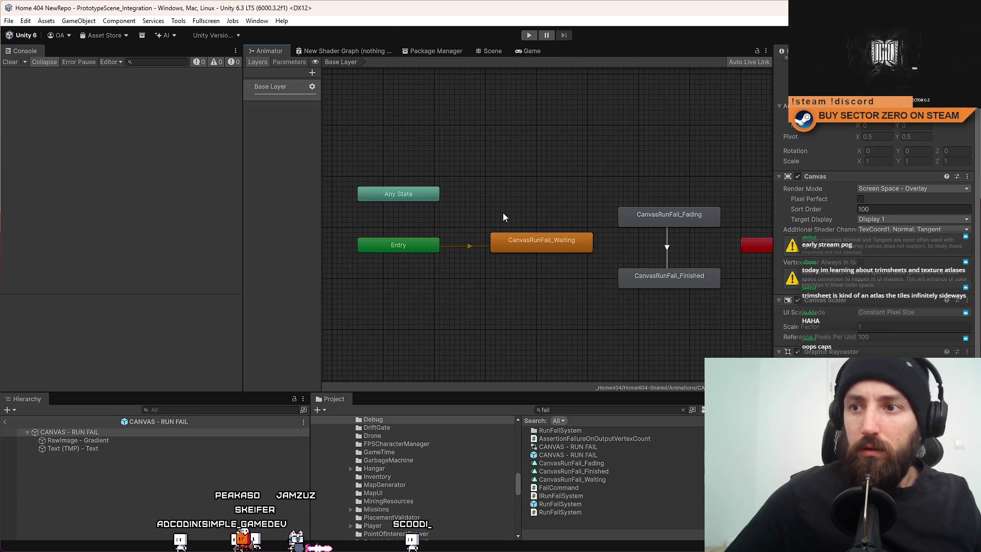
{"action": "left_click", "coordinate": [531, 242]}
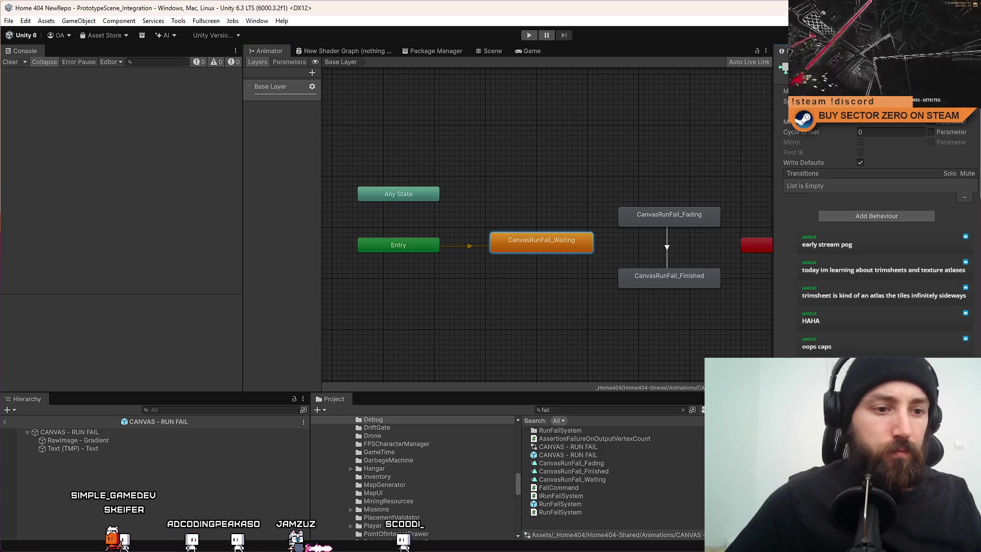
{"action": "key", "text": "alt+Tab"}
{"action": "type", "text": "Waiting"}
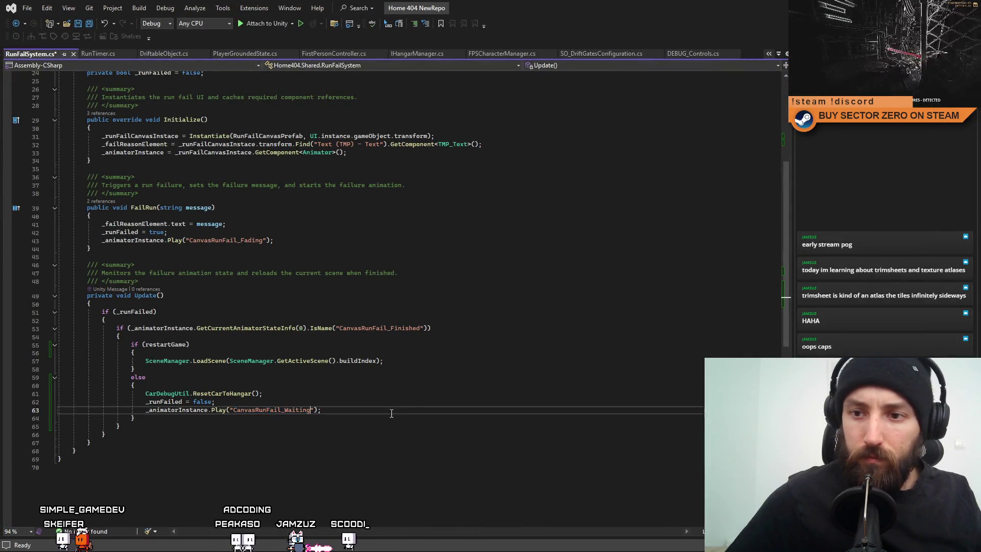
Change the Play call to CanvasRunFail_Waiting and switch back to Unity.
{"action": "key", "text": "Down"}
{"action": "key", "text": "Down"}
{"action": "key", "text": "Down"}
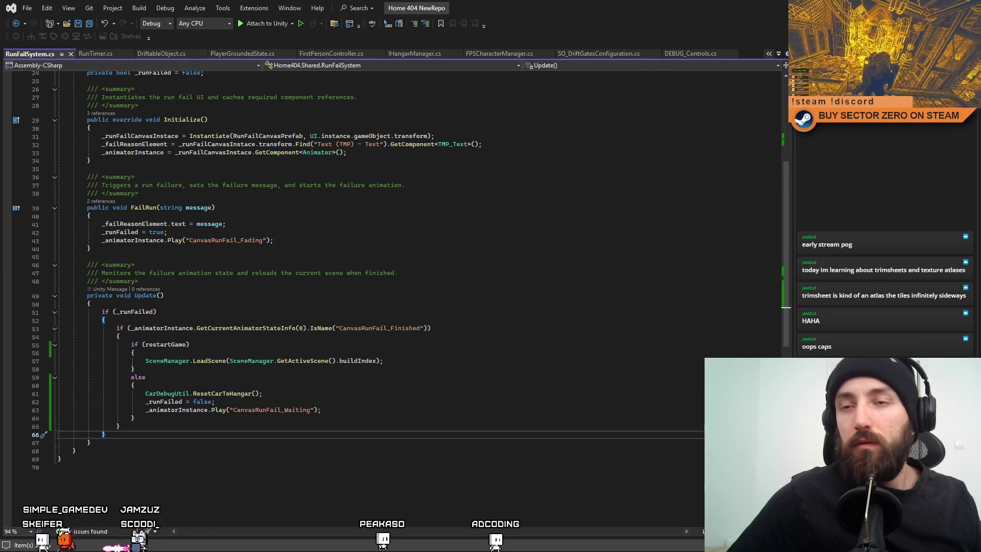
{"action": "key", "text": "alt+Tab"}
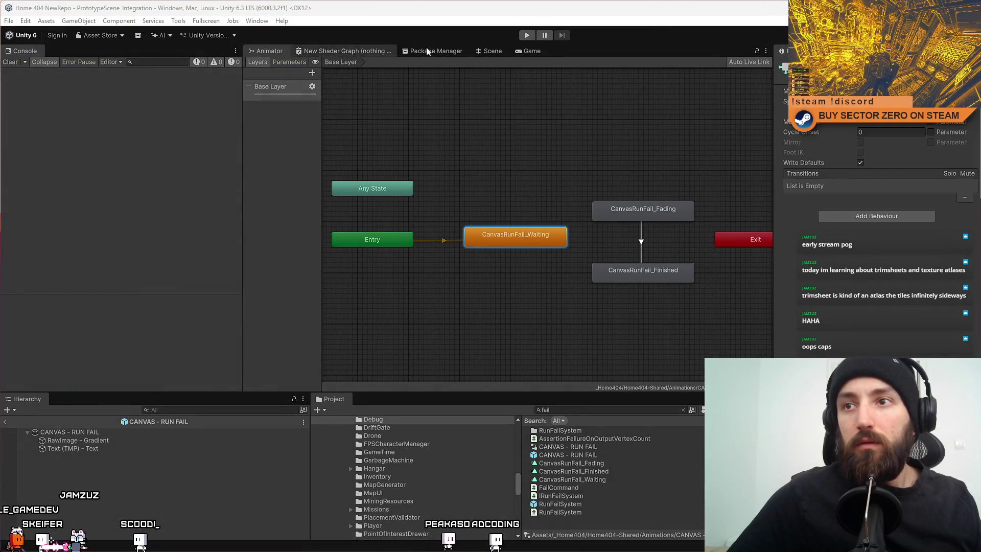
Flip between the Game and Scene views to see the prefab canvas with its FAILURE REASON text.
{"action": "left_click", "coordinate": [534, 50]}
{"action": "left_click", "coordinate": [503, 52]}
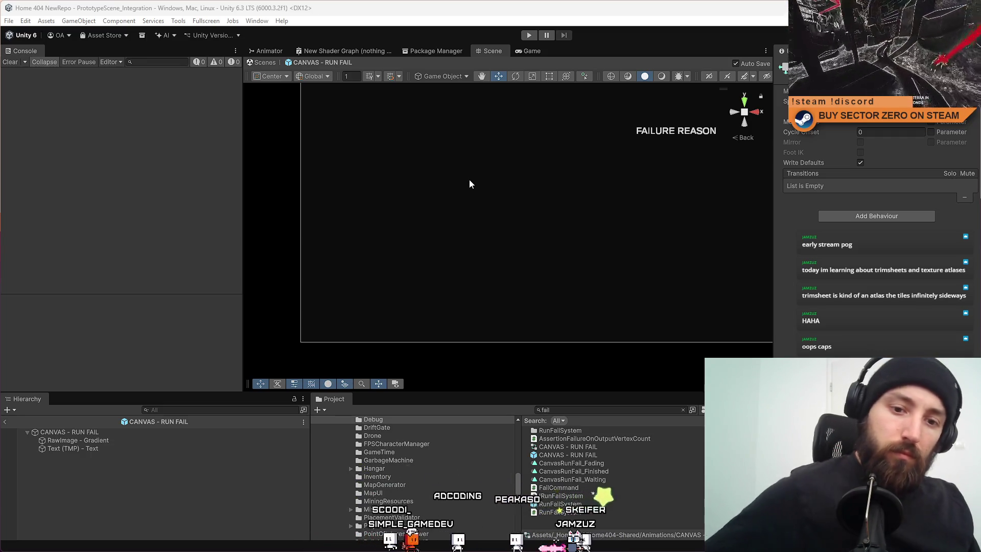
Adjust the scene view and collapse repeated console messages.
{"action": "mouse_move", "coordinate": [544, 158]}
{"action": "left_mouse_down", "text": "alt"}
{"action": "mouse_move", "coordinate": [565, 173]}
{"action": "mouse_move", "coordinate": [531, 173]}
{"action": "left_mouse_up", "text": "alt"}
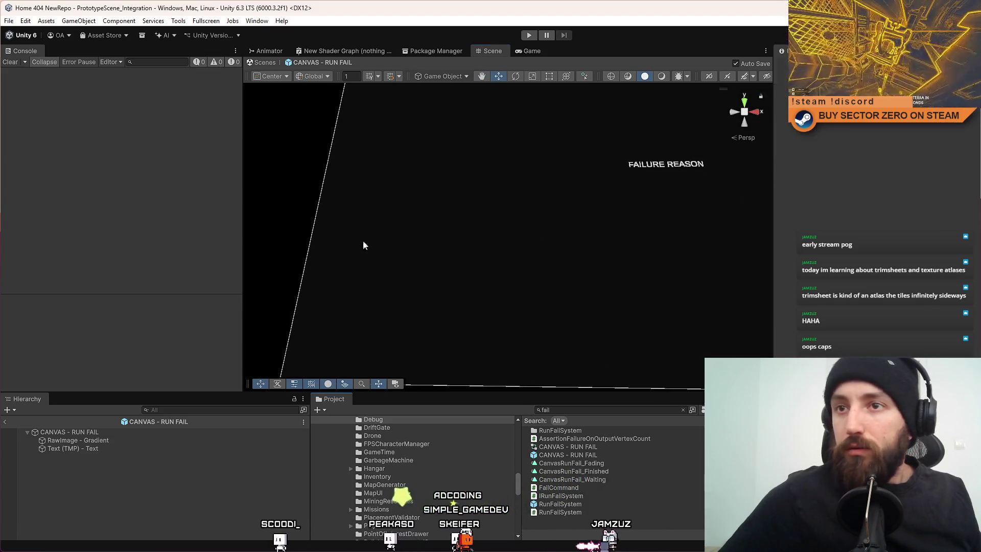
{"action": "left_click", "coordinate": [529, 50]}
{"action": "left_click", "coordinate": [485, 51]}
{"action": "left_click", "coordinate": [169, 408]}
{"action": "left_click", "coordinate": [32, 62]}
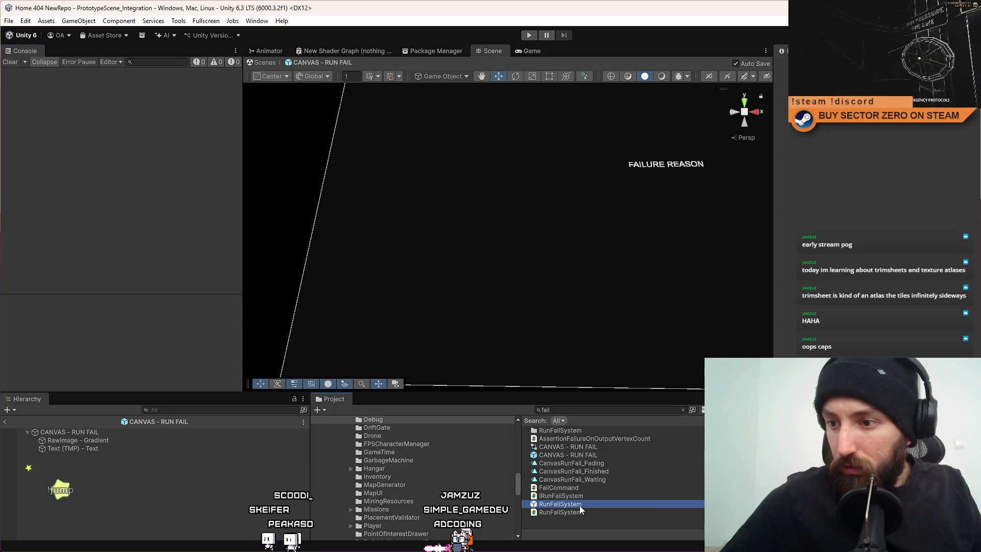
Enable Restart on the Run Fail System component and start play mode.
{"action": "left_click", "coordinate": [861, 245]}
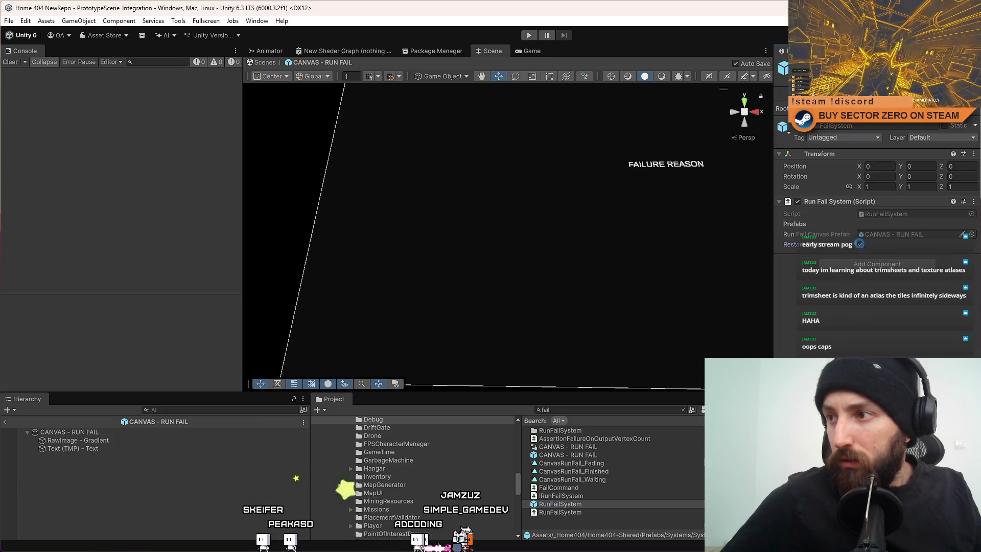
{"action": "left_click", "coordinate": [529, 36]}
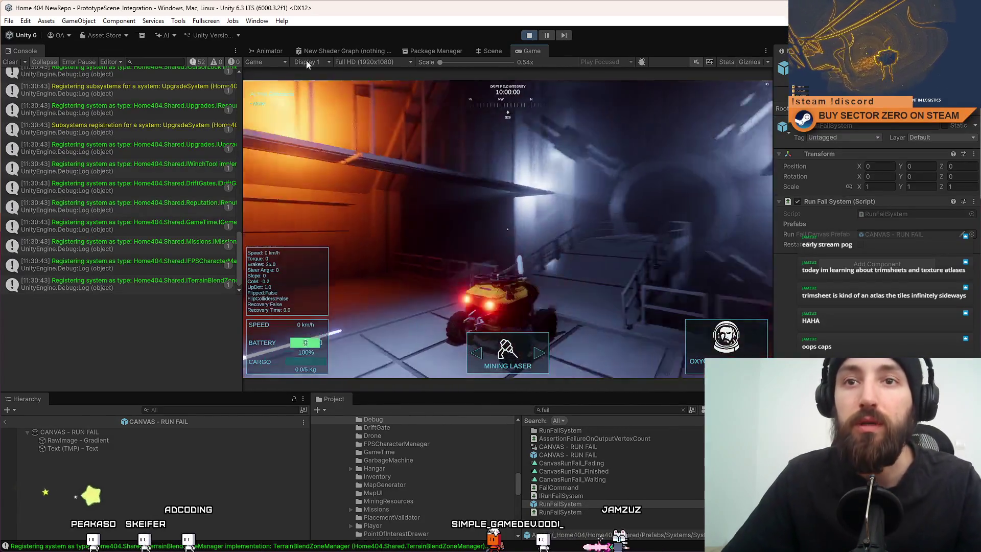
Clear the console, focus the Game view and make it fullscreen.
{"action": "left_click", "coordinate": [11, 62]}
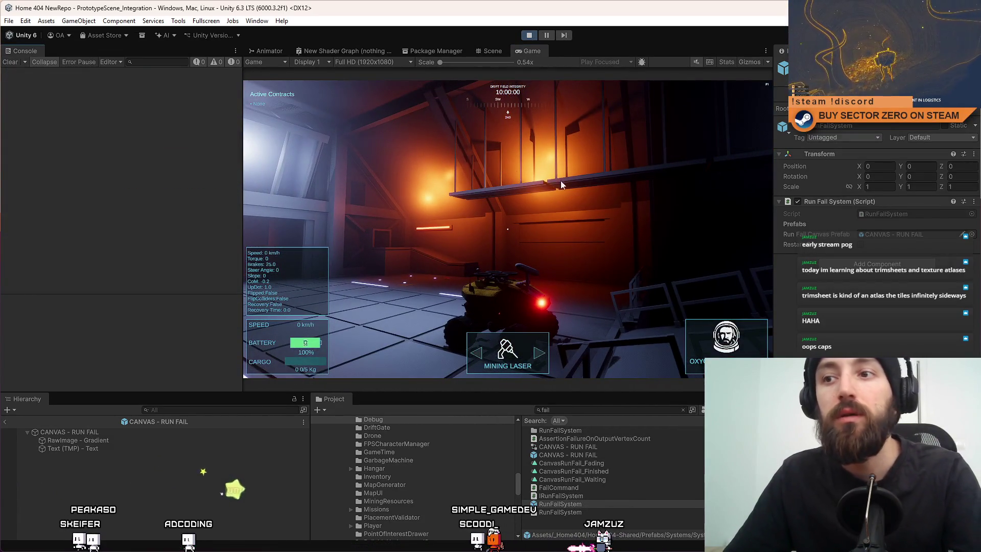
{"action": "left_click", "coordinate": [560, 180]}
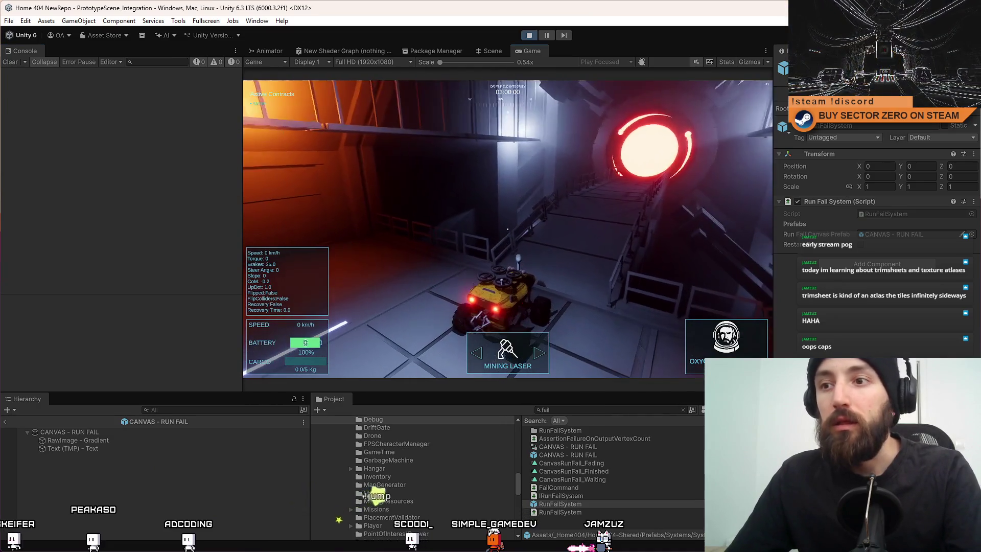
{"action": "key", "text": "F10"}
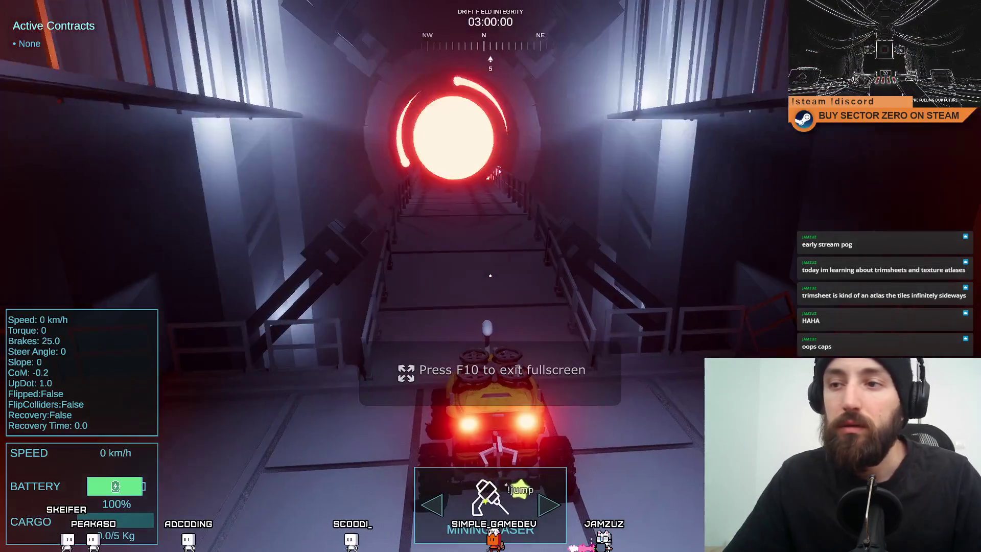
Drive the rover with WASD down the tunnel onto the terrain toward the orb portal.
{"action": "key", "text": "w"}
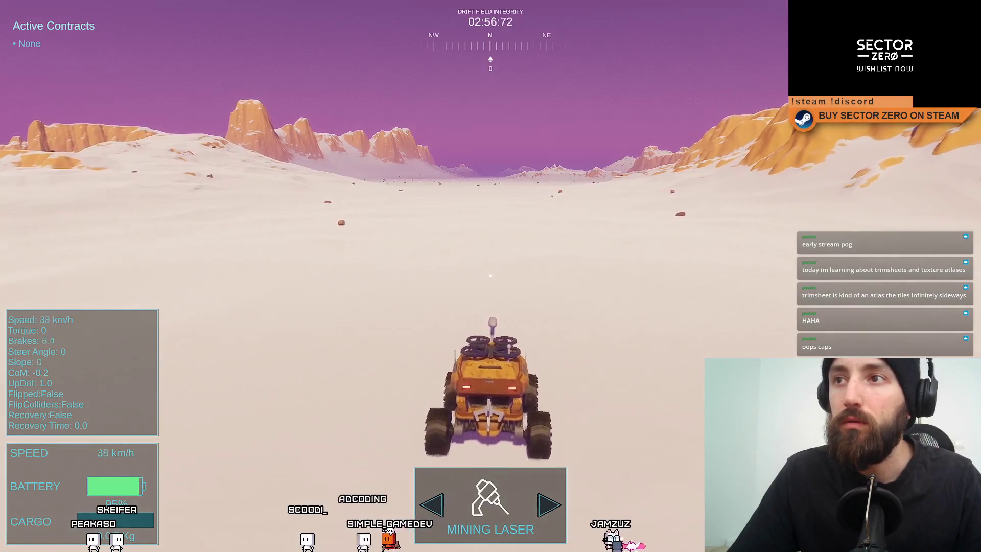
{"action": "key", "text": "a"}
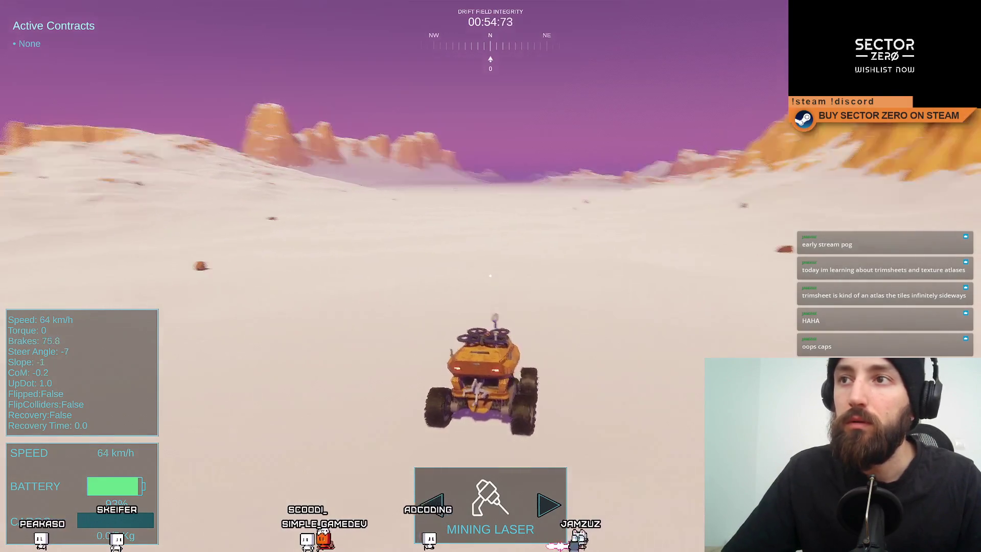
{"action": "key", "text": "w"}
{"action": "key", "text": "w"}
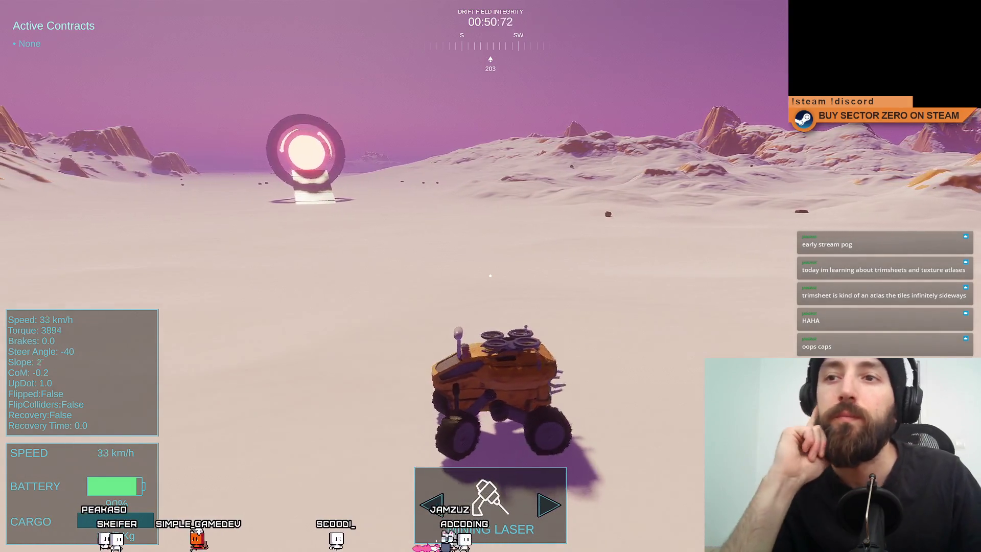
{"action": "key", "text": "w"}
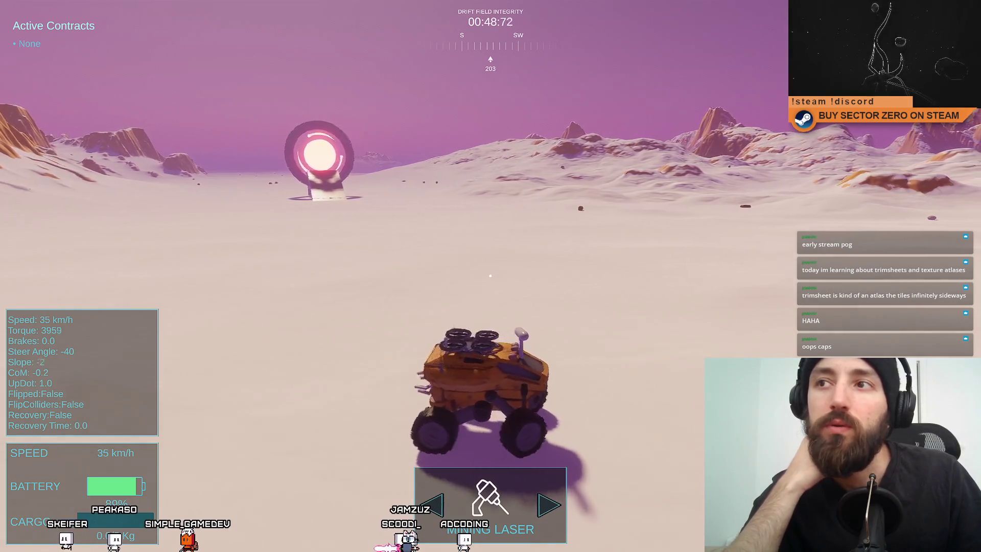
Keep driving toward the portal, then down the hangar corridor after the timer resets the rover.
{"action": "key", "text": "w"}
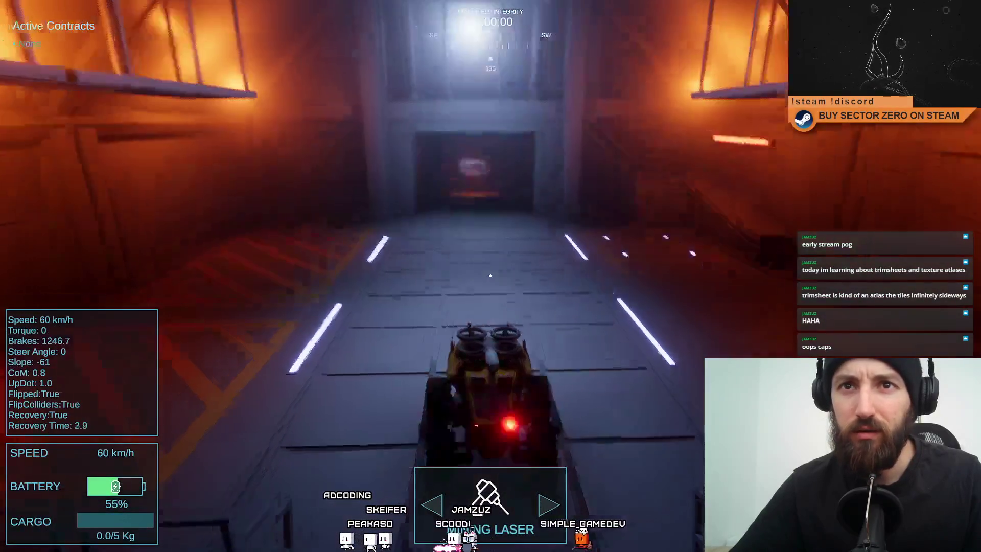
{"action": "key", "text": "w"}
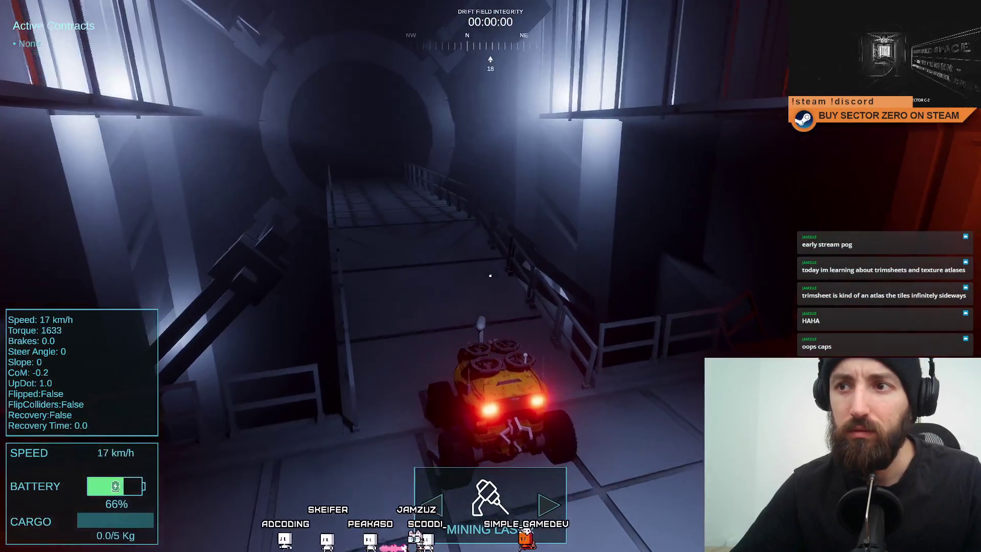
{"action": "key", "text": "w"}
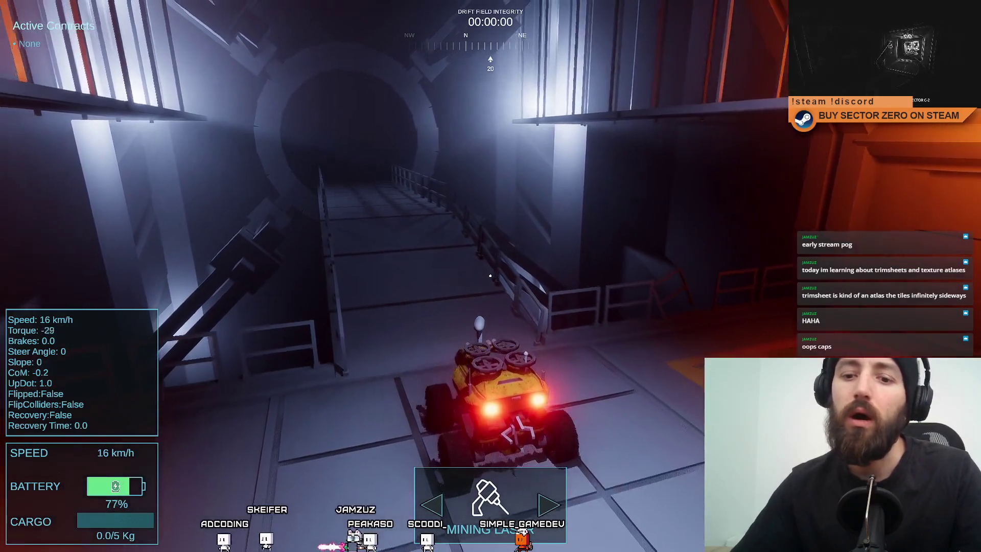
Leave fullscreen, stop the play session, and glance at the git client before returning.
{"action": "key", "text": "F11"}
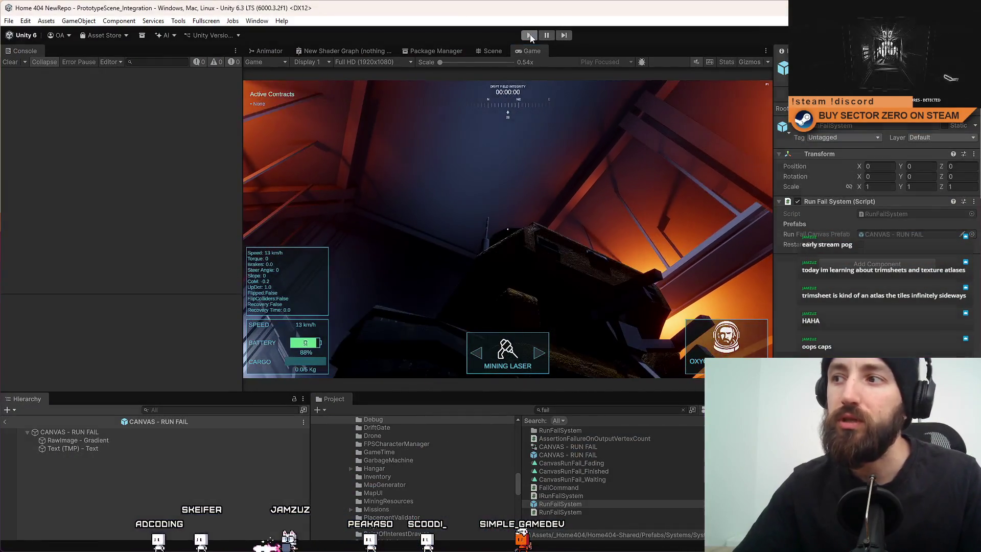
{"action": "left_click", "coordinate": [530, 35]}
{"action": "key", "text": "alt+Tab"}
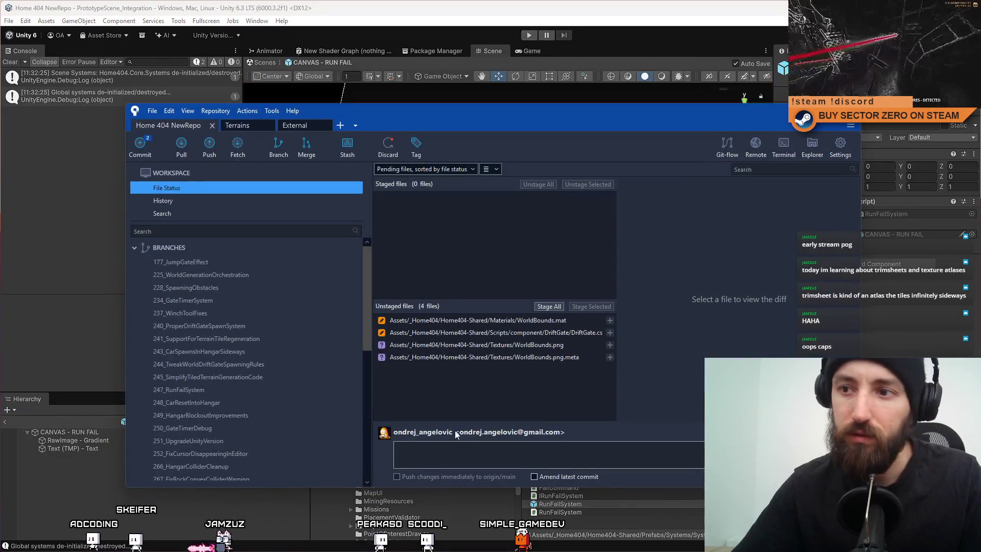
{"action": "key", "text": "alt+Tab"}
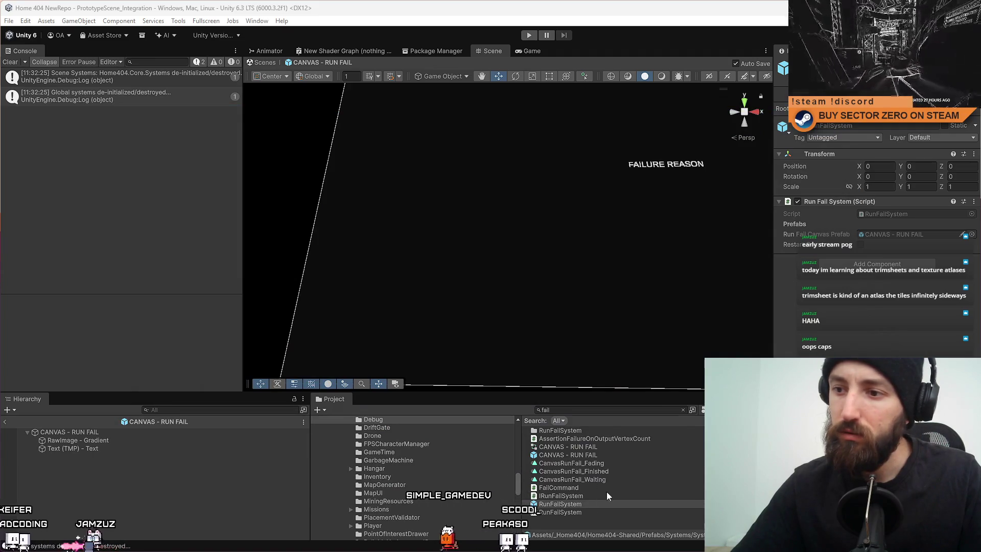
Open the RunFailSystem script from the Project window in Visual Studio.
{"action": "left_click", "coordinate": [587, 512]}
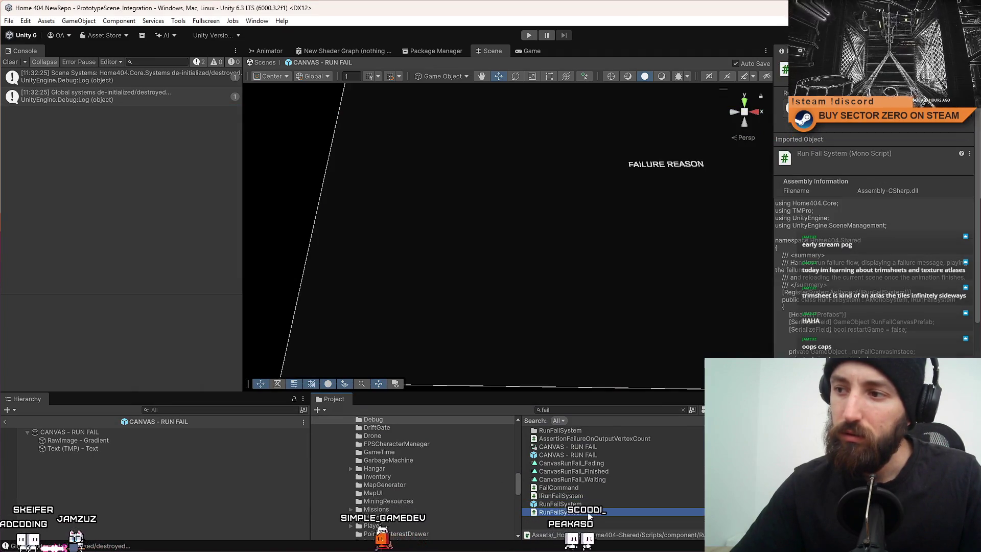
{"action": "double_click", "coordinate": [587, 511]}
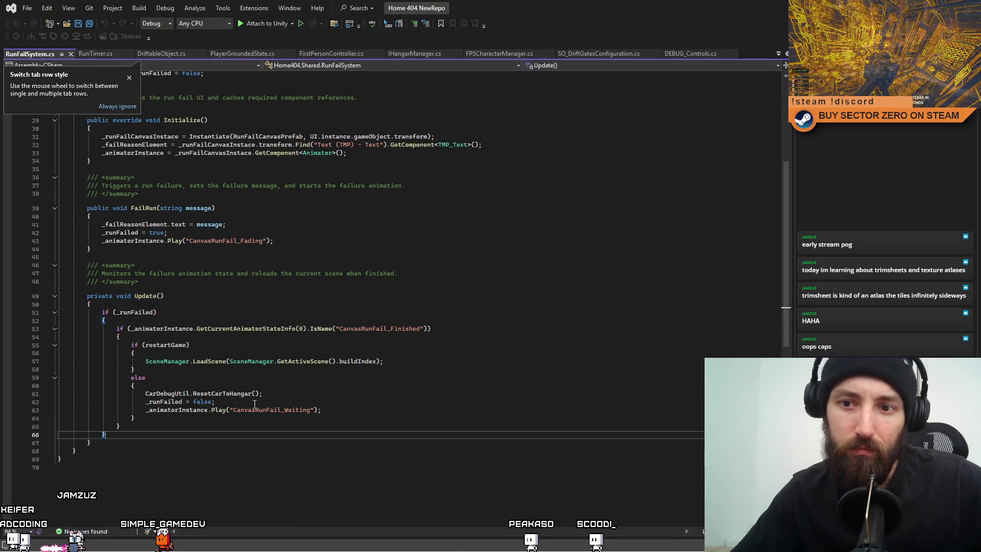
Inspect the CarDebugUtil.ResetCarToHangar call on line 61.
{"action": "left_click", "coordinate": [228, 395]}
{"action": "double_click", "coordinate": [170, 397]}
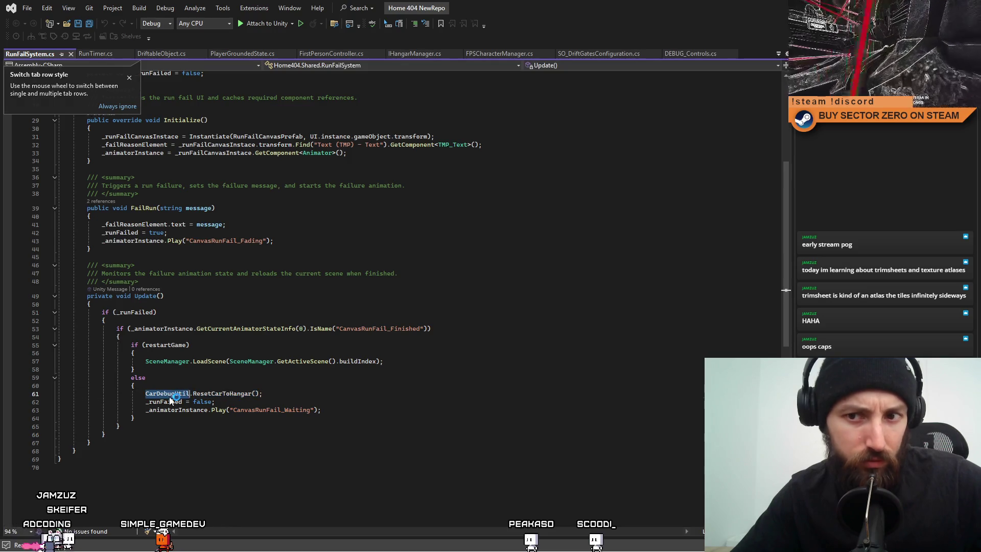
{"action": "left_click", "coordinate": [296, 393]}
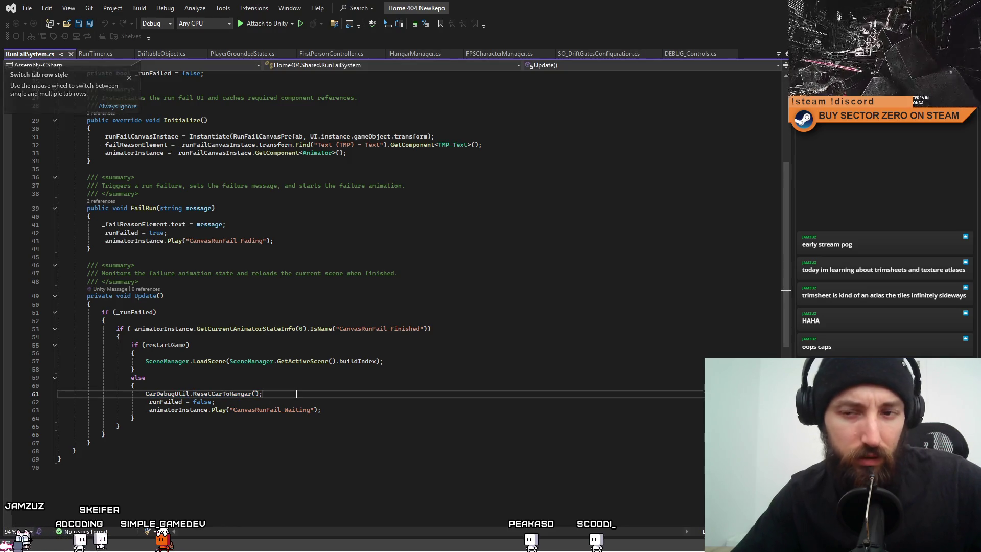
Browse the RunTimer, IHangarManager, FirstPersonController, PlayerGroundedState, DriftableObject and DEBUG_Controls.cs files.
{"action": "right_click", "coordinate": [110, 60]}
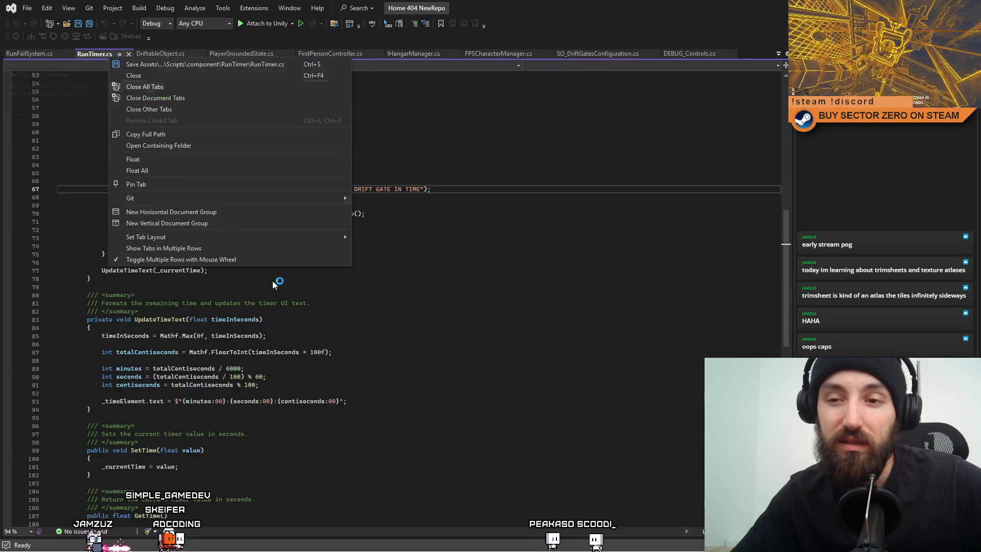
{"action": "left_click", "coordinate": [467, 325]}
{"action": "left_click", "coordinate": [414, 53]}
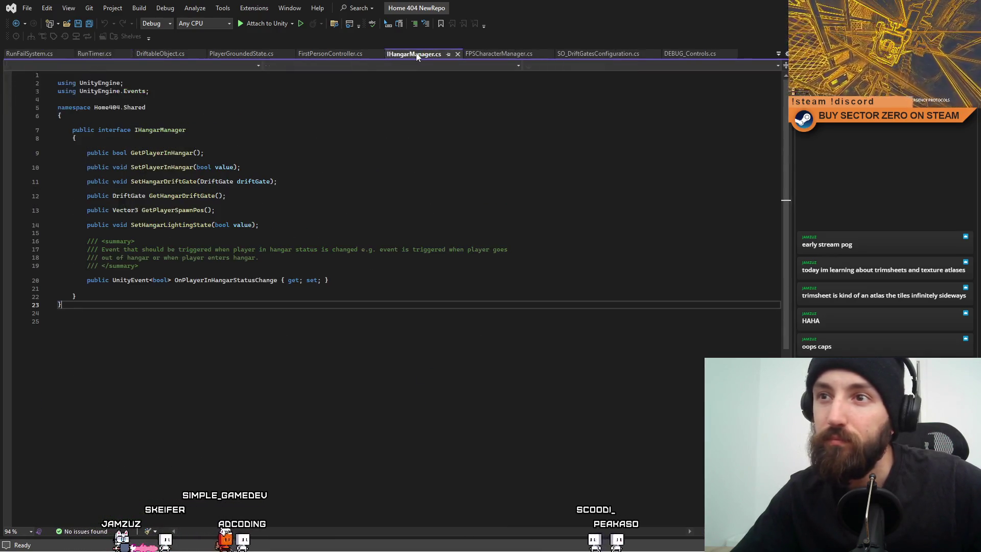
{"action": "left_click", "coordinate": [330, 53]}
{"action": "left_click", "coordinate": [241, 54]}
{"action": "left_click", "coordinate": [162, 54]}
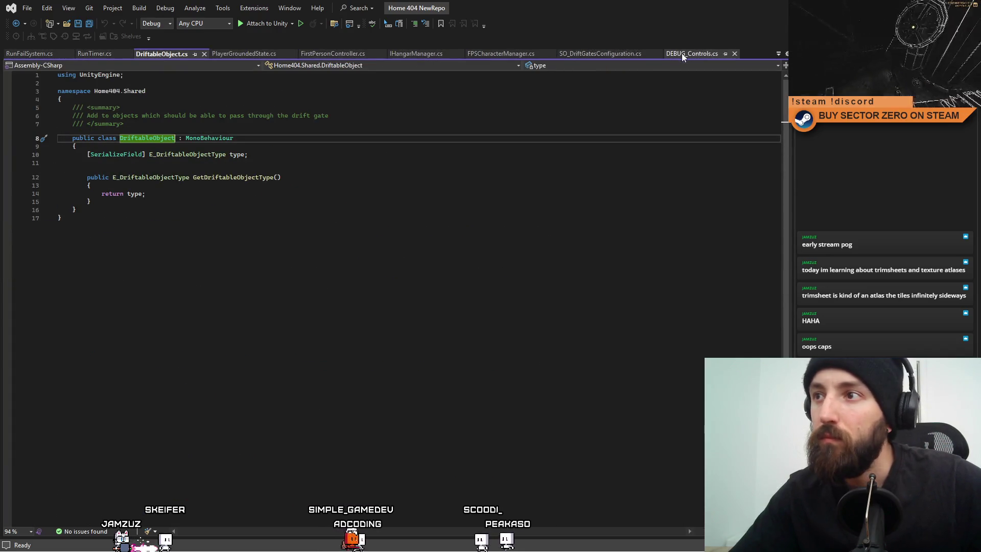
{"action": "left_click", "coordinate": [690, 54]}
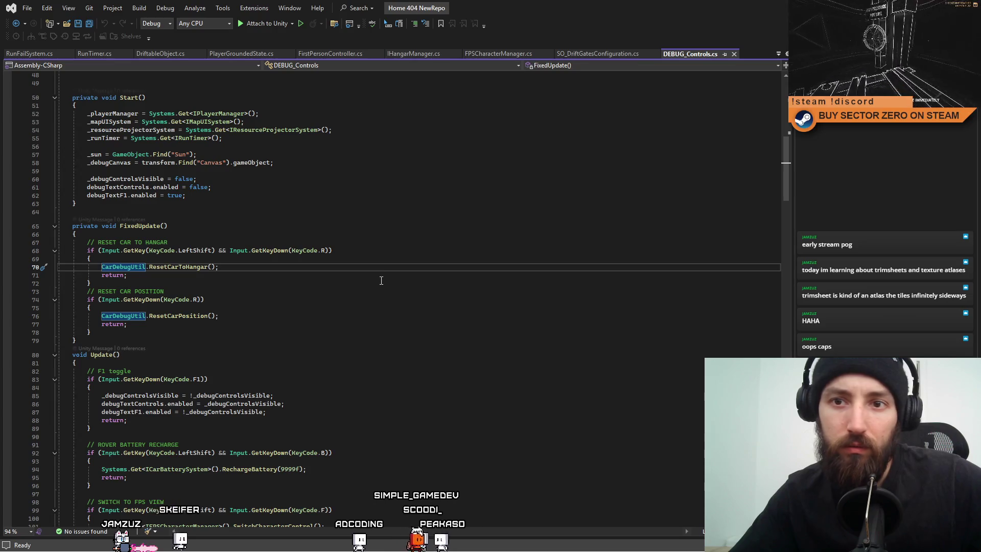
Review the car reset code in DEBUG_Controls.cs FixedUpdate before the break.
{"action": "left_click", "coordinate": [385, 282]}
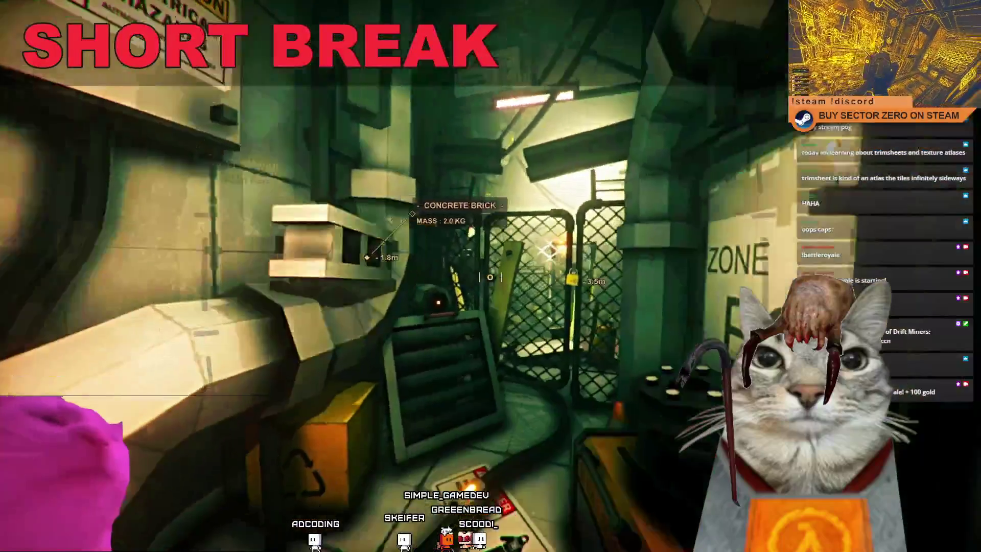
Pick up the concrete brick and then the glowing power cell in Sector Zero.
{"action": "left_click", "coordinate": [491, 276]}
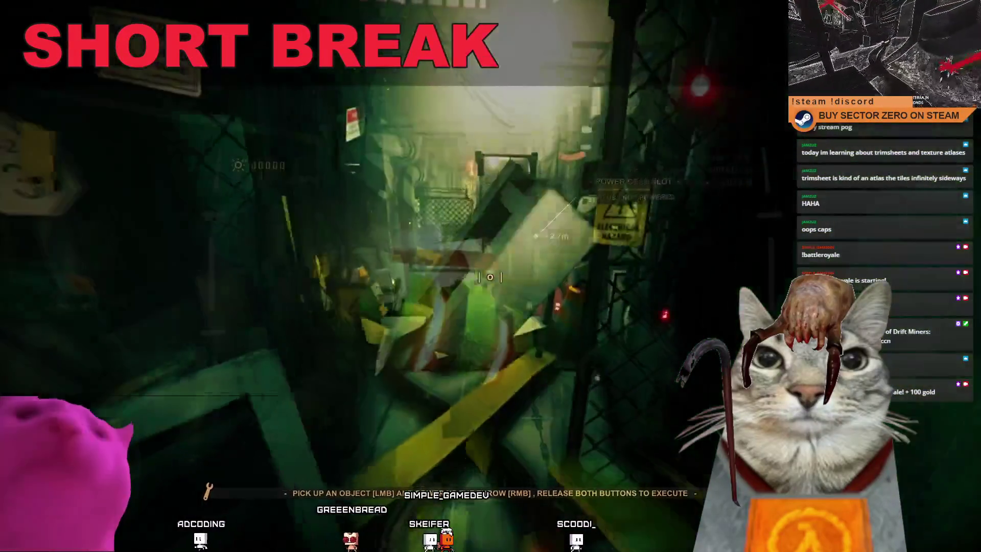
{"action": "left_click", "coordinate": [491, 276]}
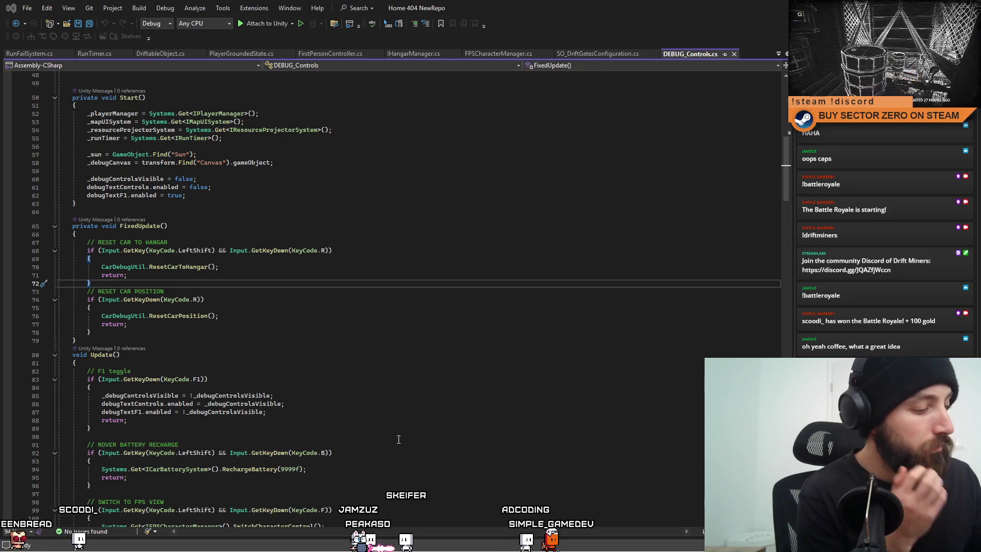
Review the FixedUpdate method and reset-to-hangar condition in DEBUG_Controls.cs.
{"action": "key", "text": "Up"}
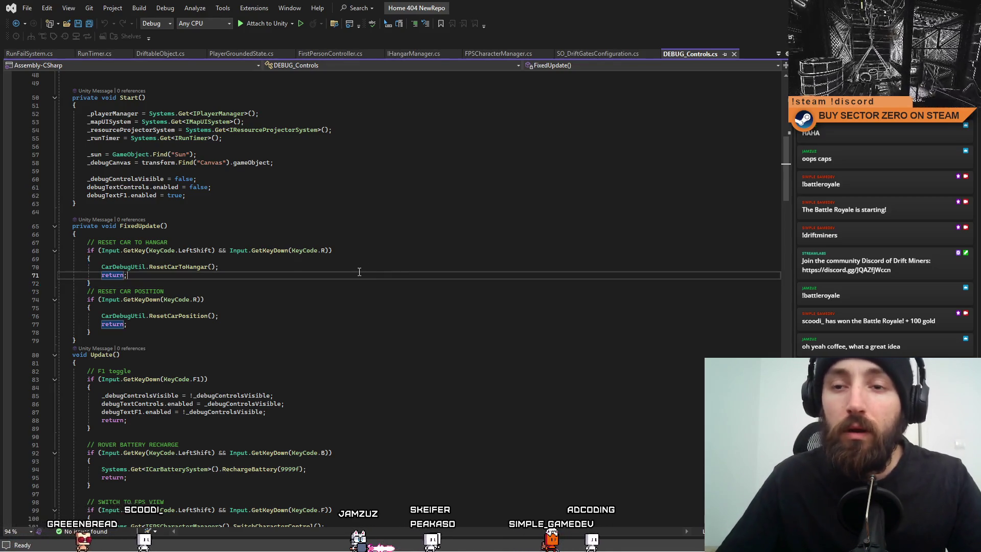
{"action": "left_click", "coordinate": [390, 253]}
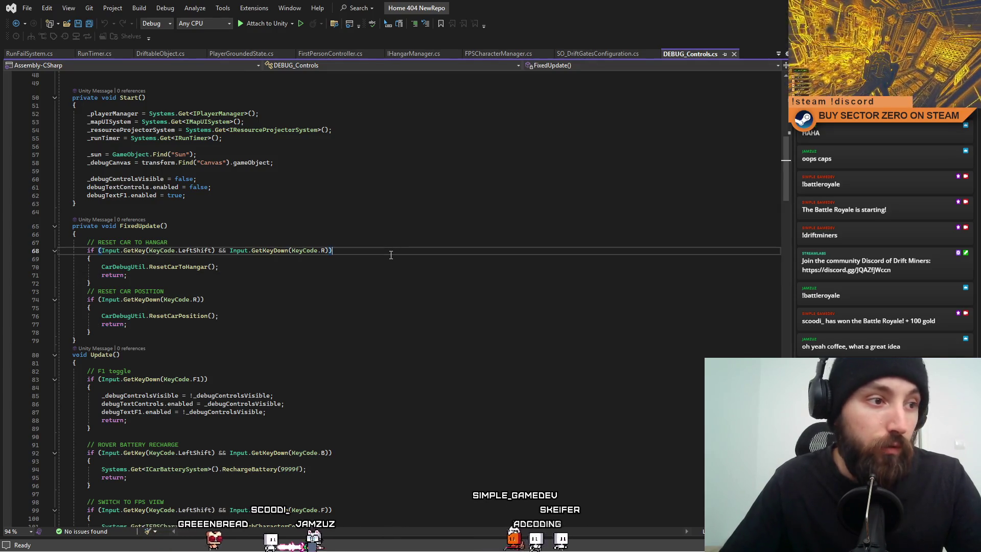
{"action": "left_click", "coordinate": [407, 227]}
{"action": "left_click", "coordinate": [375, 234]}
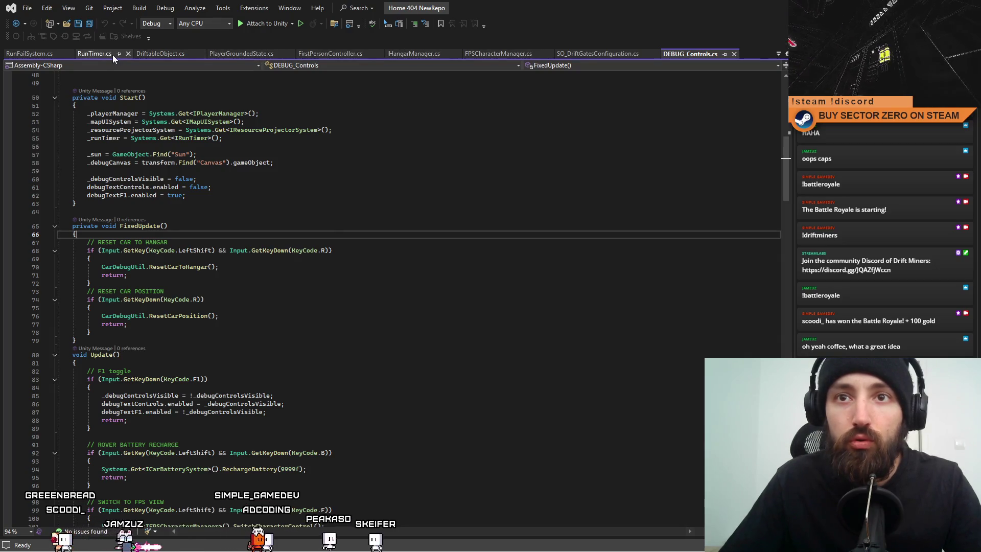
Switch to RunFailSystem.cs with the caret after the waiting-animation line.
{"action": "left_click", "coordinate": [38, 54]}
{"action": "left_click", "coordinate": [435, 410]}
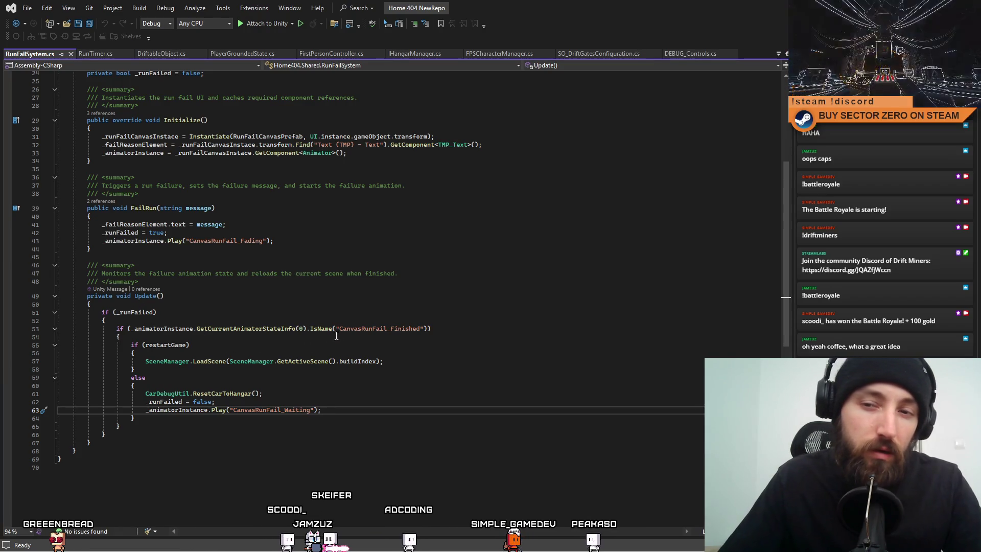
Rename RunFailSystem's Update method to FixedUpdate, save the file and return to Unity.
{"action": "left_click", "coordinate": [233, 304]}
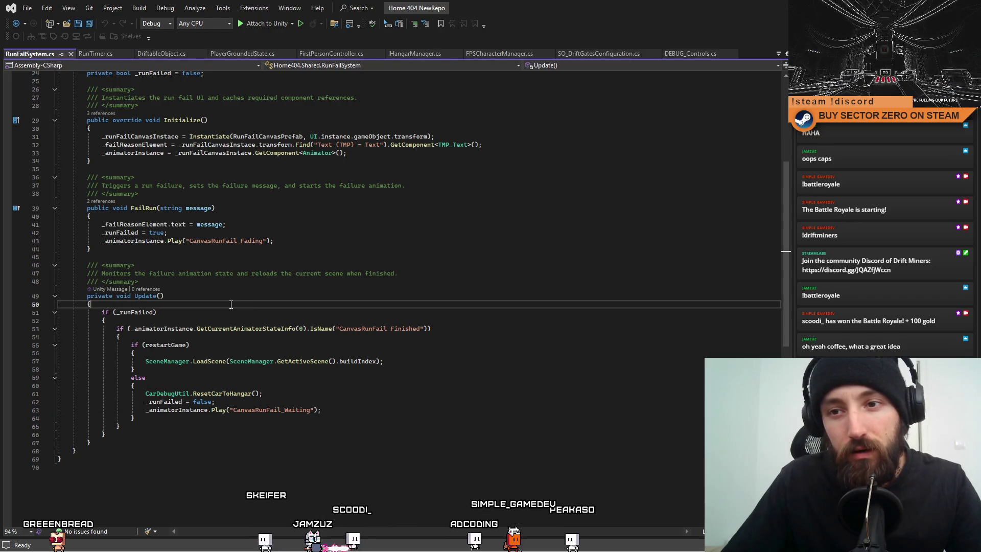
{"action": "key", "text": "Up"}
{"action": "key", "text": "Left"}
{"action": "key", "text": "Left"}
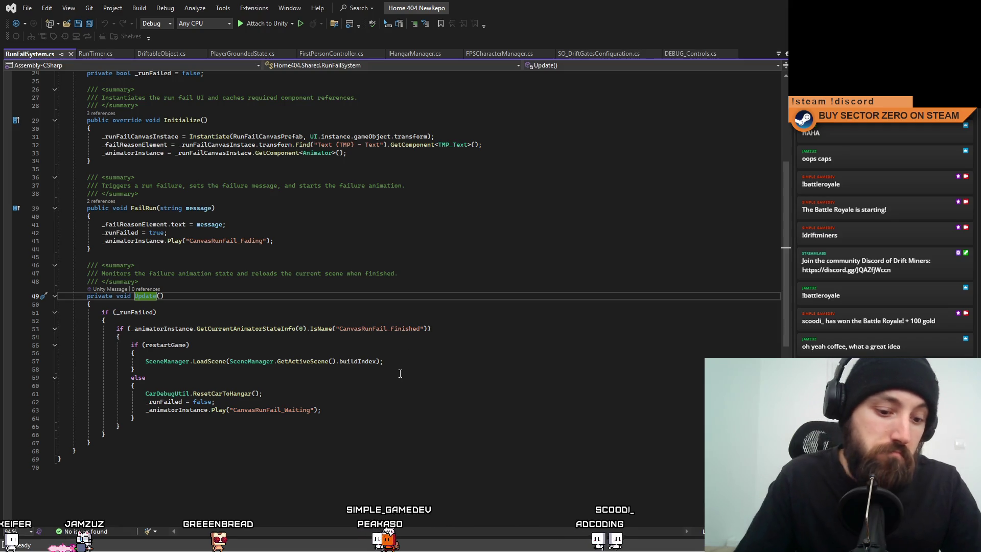
{"action": "type", "text": "Fixed"}
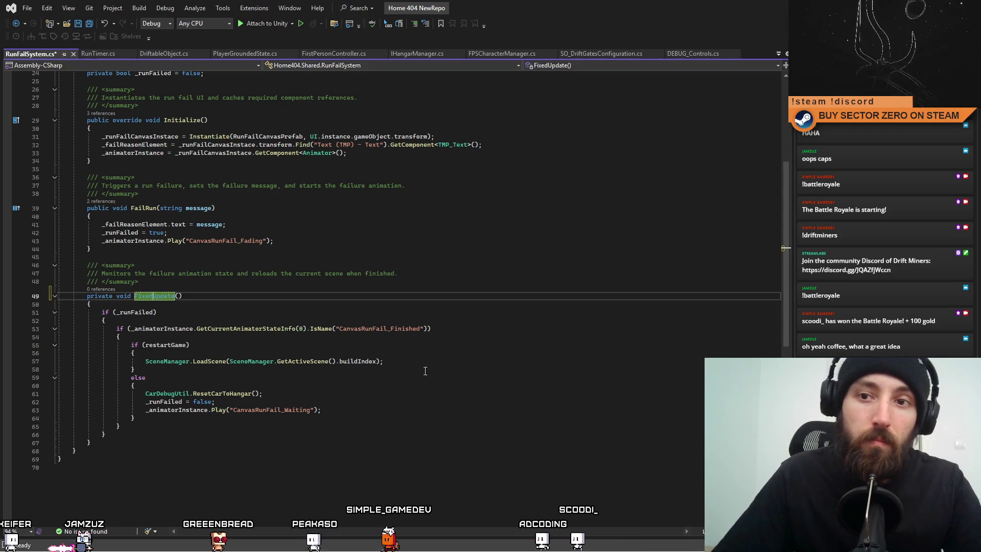
{"action": "left_click", "coordinate": [425, 372]}
{"action": "key", "text": "ctrl+s"}
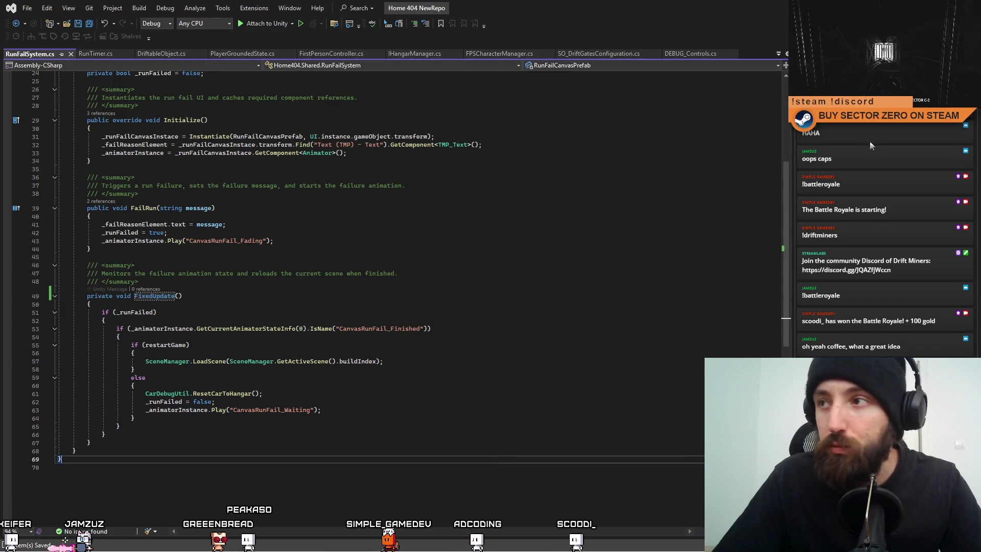
{"action": "key", "text": "alt+Tab"}
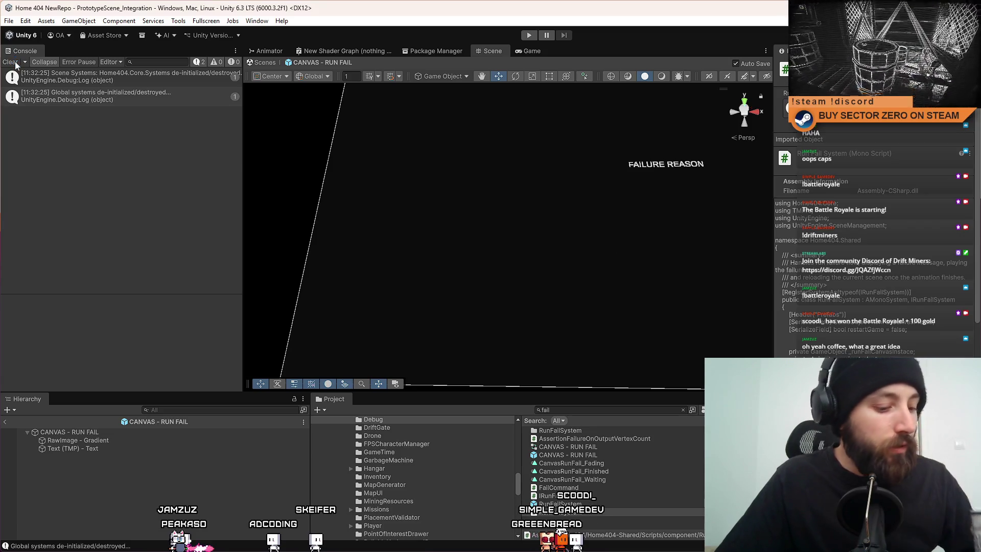
Clear the console, enter play mode with the game fullscreen and drive the rover toward the red portal.
{"action": "left_click", "coordinate": [10, 61]}
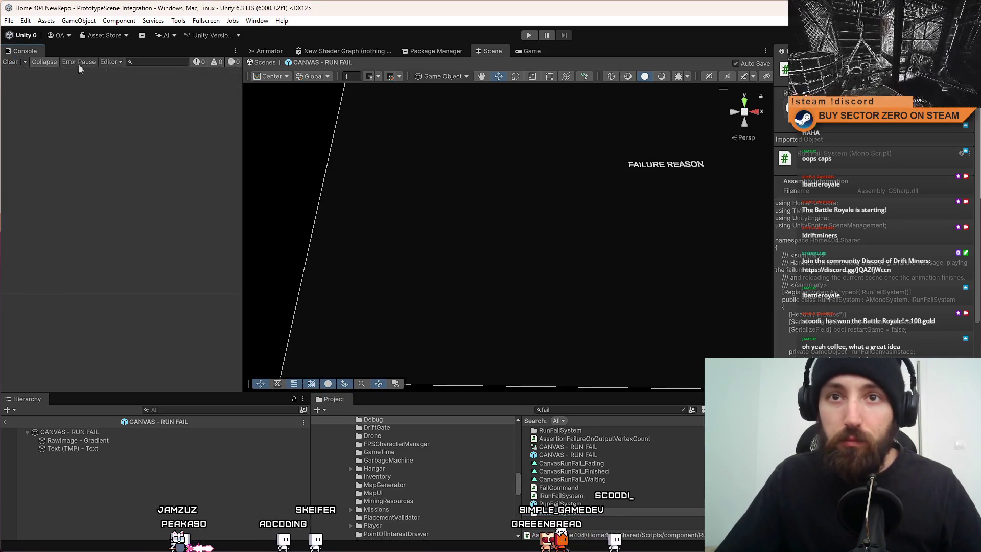
{"action": "left_click", "coordinate": [438, 158]}
{"action": "left_click", "coordinate": [529, 35]}
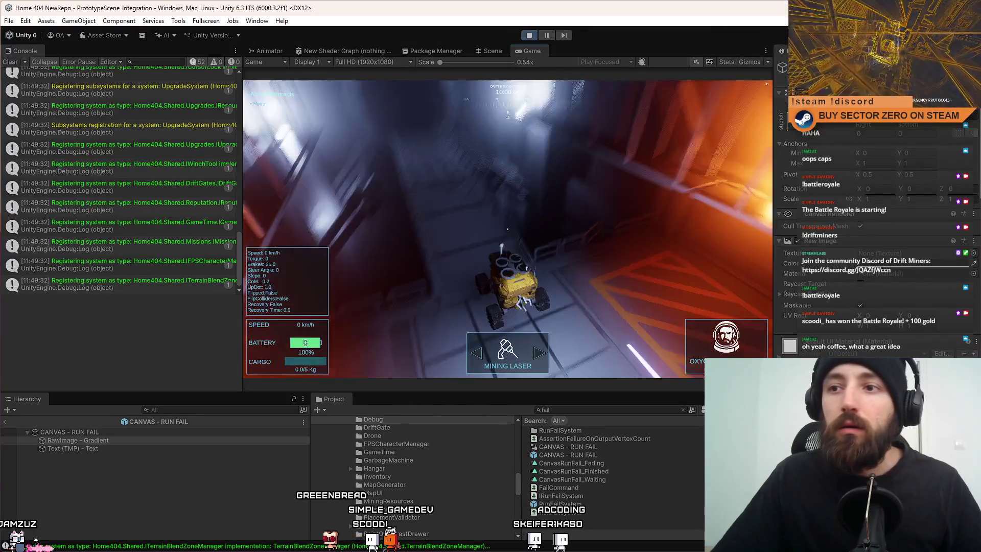
{"action": "left_click", "coordinate": [12, 62]}
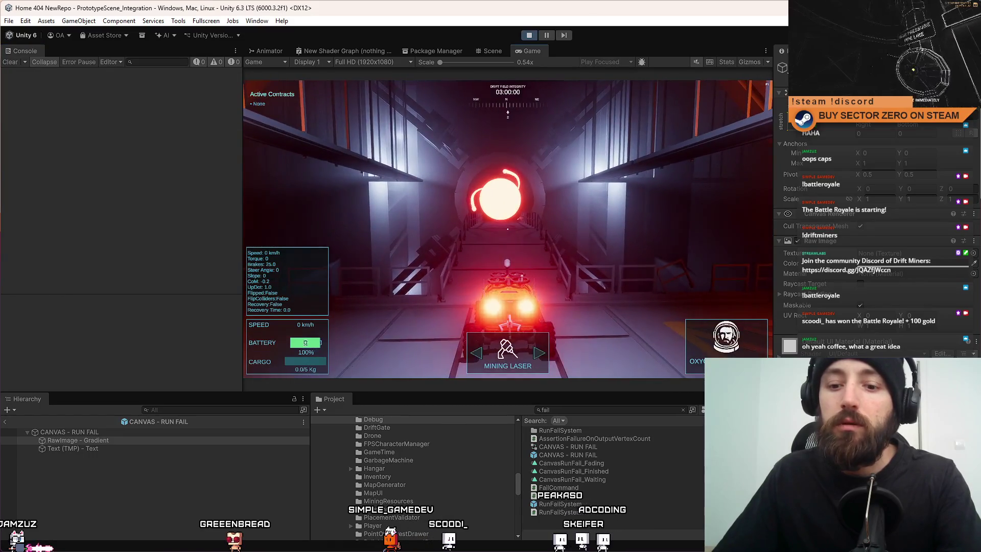
{"action": "key", "text": "F10"}
{"action": "key", "text": "w"}
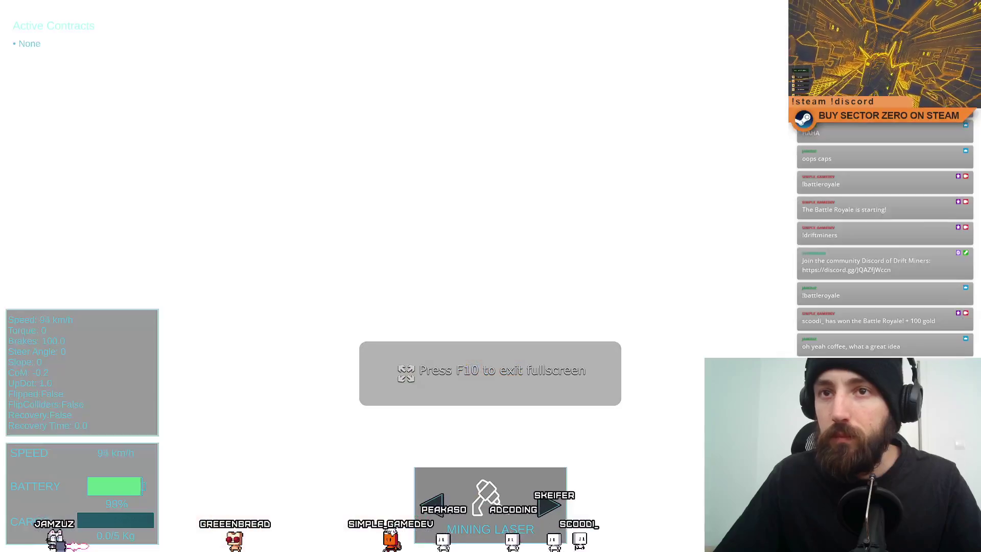
Drive the rover into the base module shaft, back out, and leave the rover at the base module.
{"action": "key", "text": "d"}
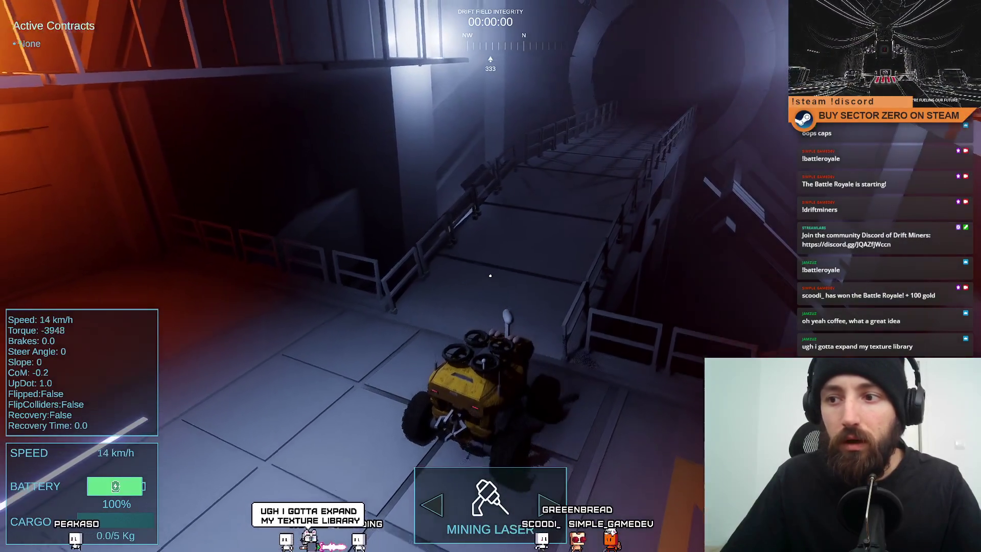
{"action": "key", "text": "w"}
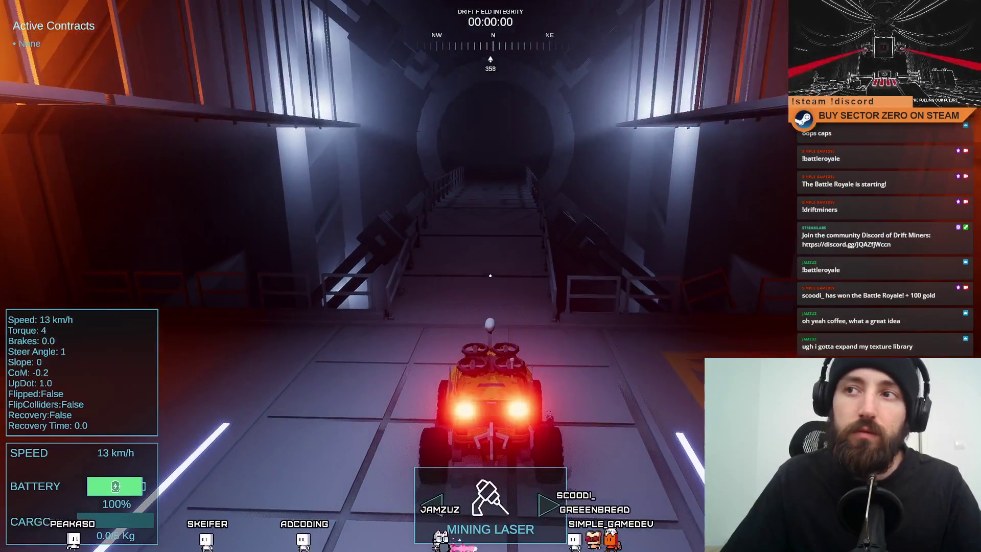
{"action": "key", "text": "s"}
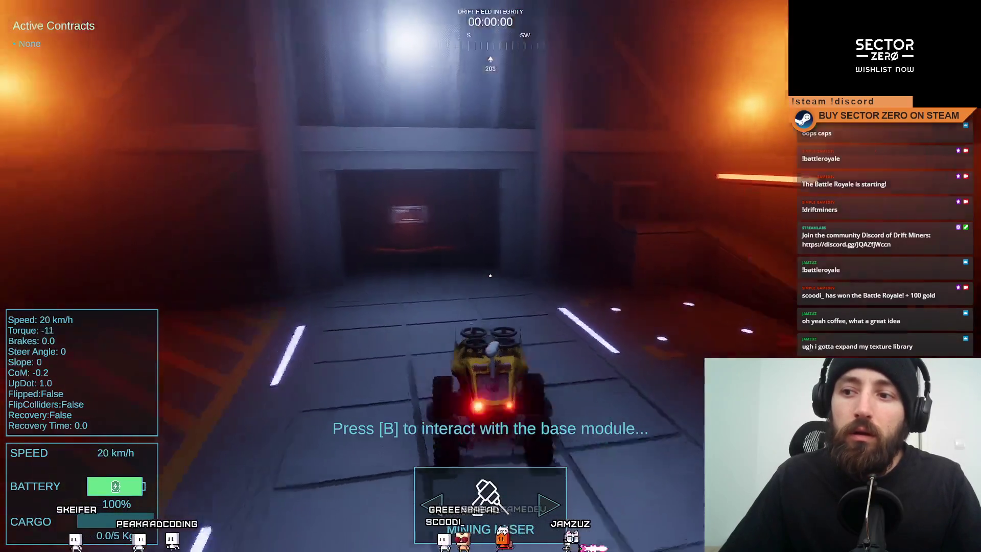
{"action": "key", "text": "w"}
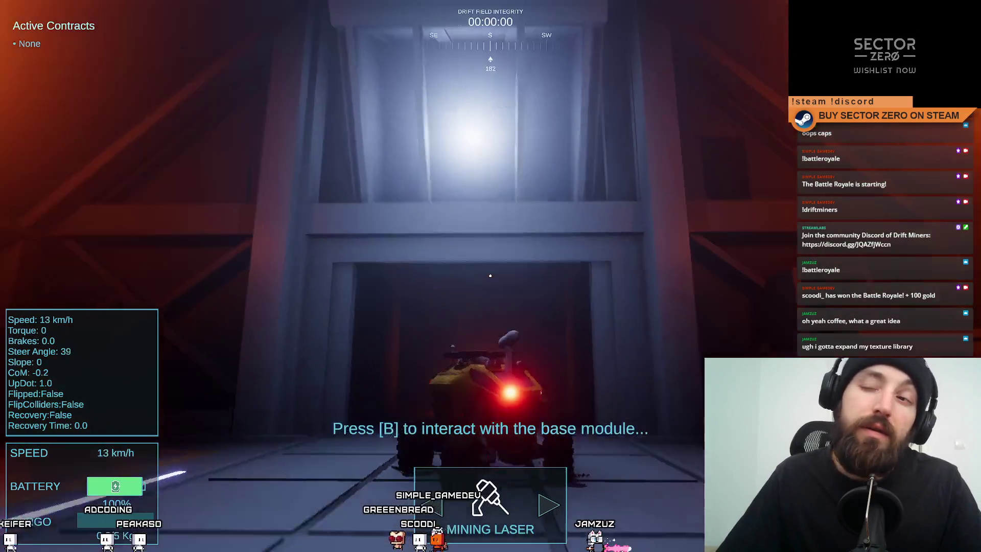
{"action": "key", "text": "d"}
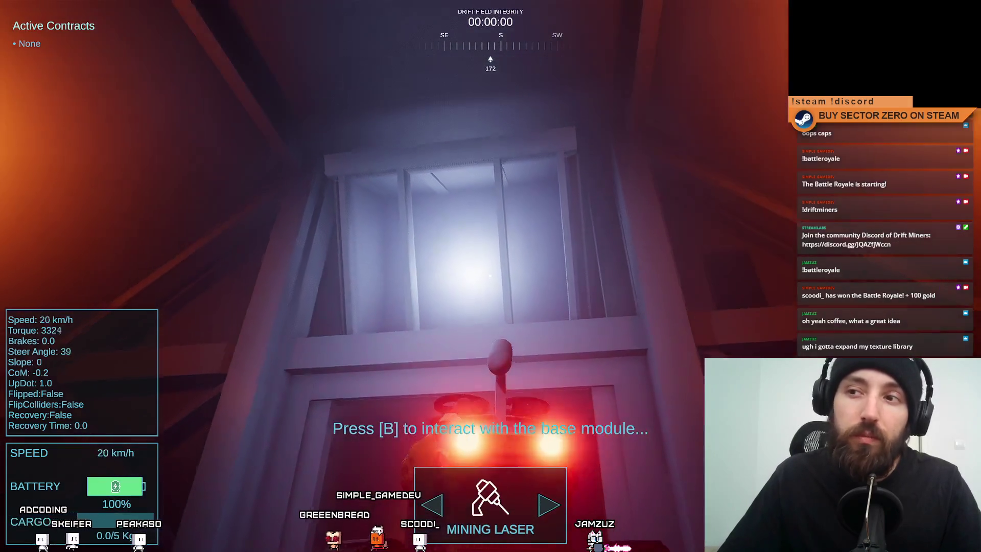
{"action": "key", "text": "a"}
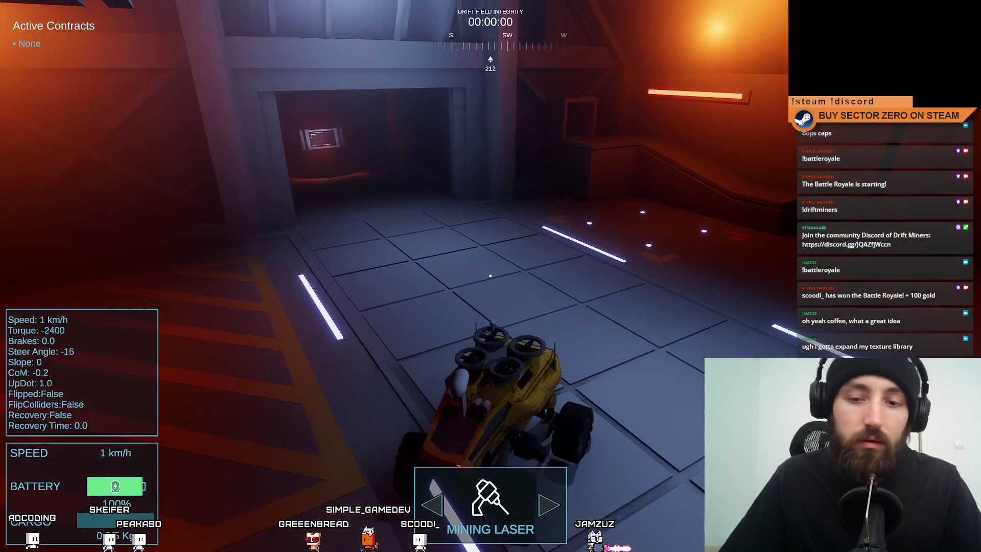
{"action": "key", "text": "s"}
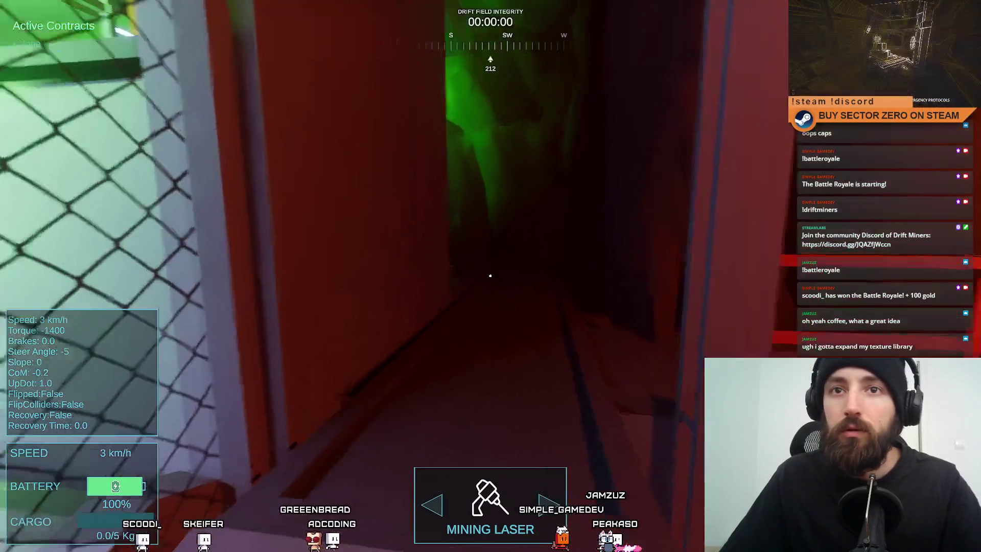
Walk up the green-lit stairs, then drive the rover into the orange-lit room and back out facing north.
{"action": "key", "text": "w"}
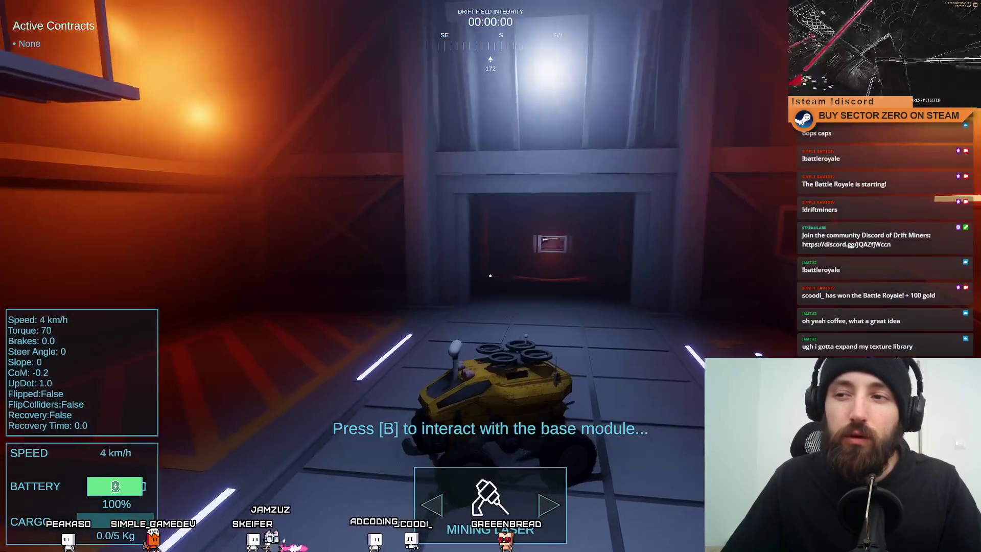
{"action": "key", "text": "d"}
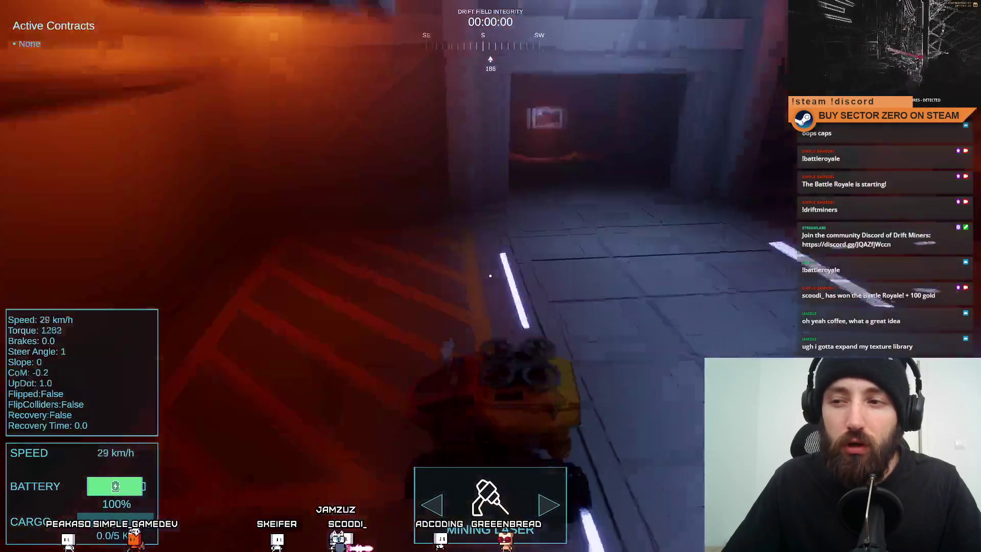
{"action": "key", "text": "w"}
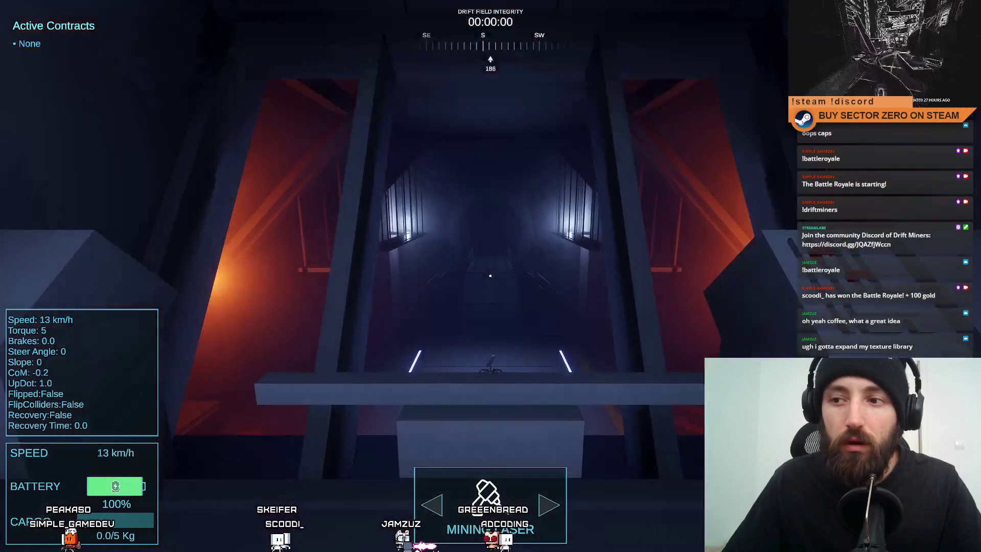
{"action": "key", "text": "s"}
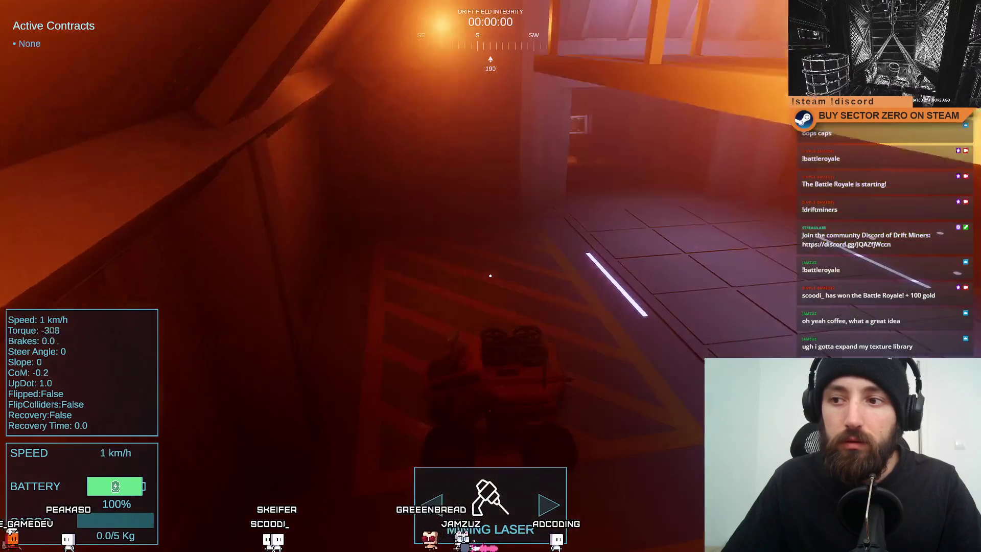
{"action": "key", "text": "s"}
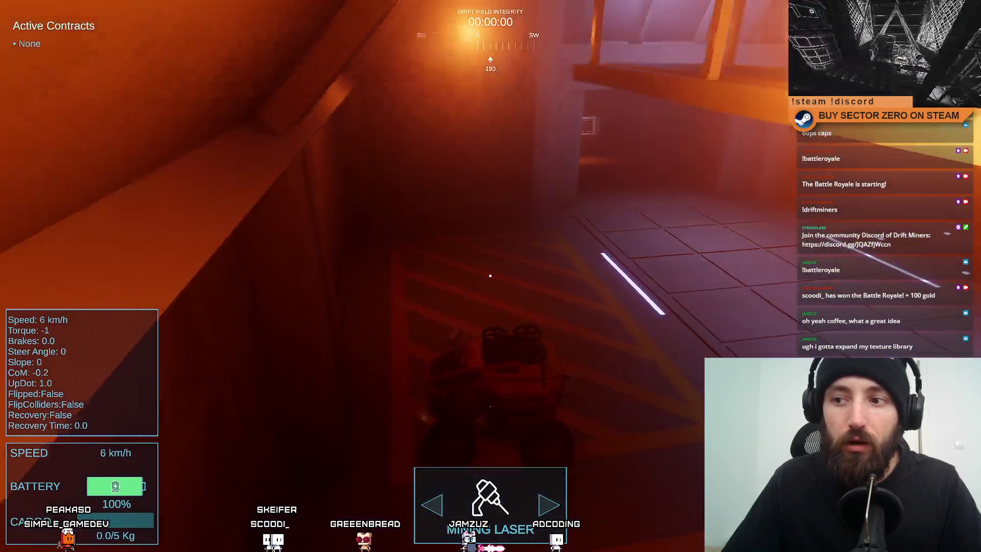
{"action": "key", "text": "s"}
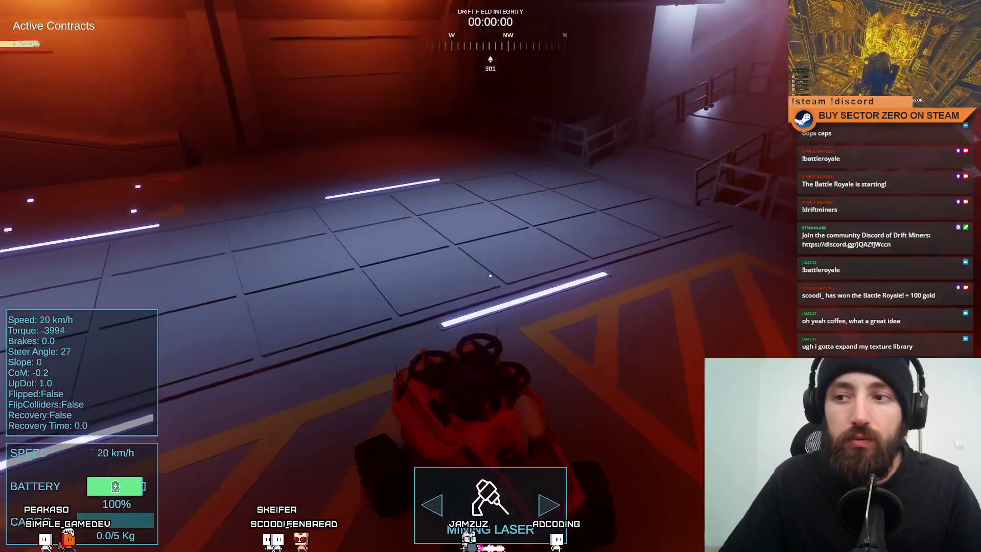
{"action": "key", "text": "w"}
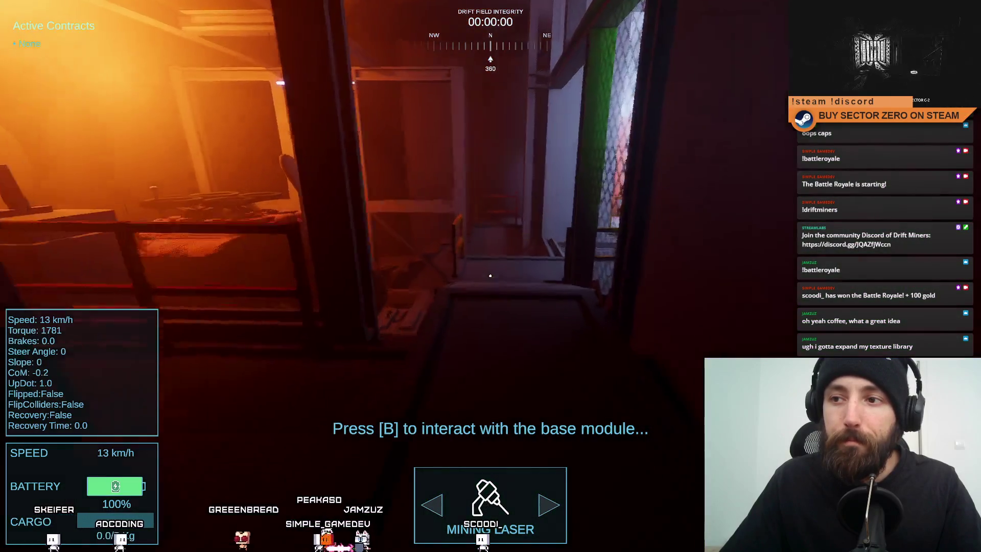
Open and close the base module contracts screen twice.
{"action": "key", "text": "b"}
{"action": "key", "text": "Escape"}
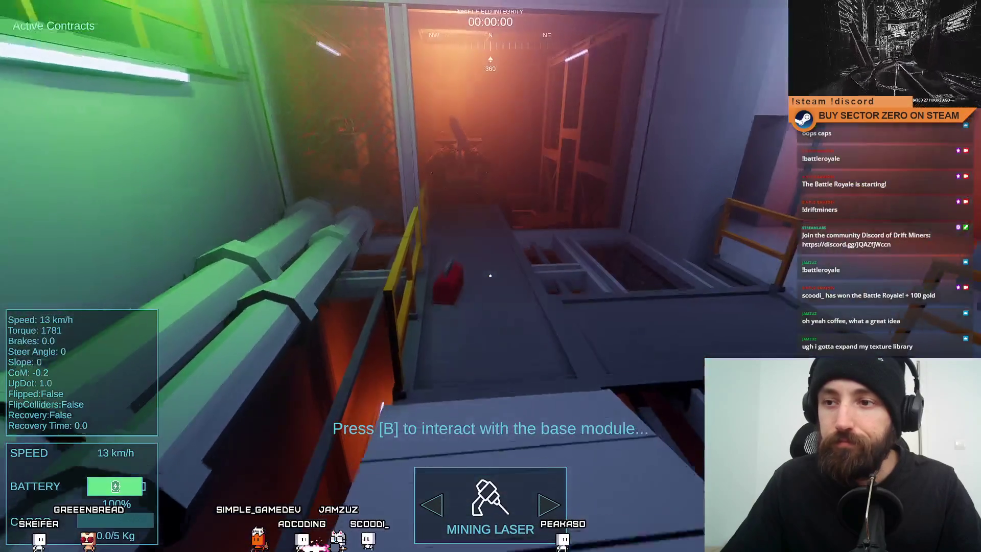
{"action": "key", "text": "b"}
{"action": "key", "text": "Escape"}
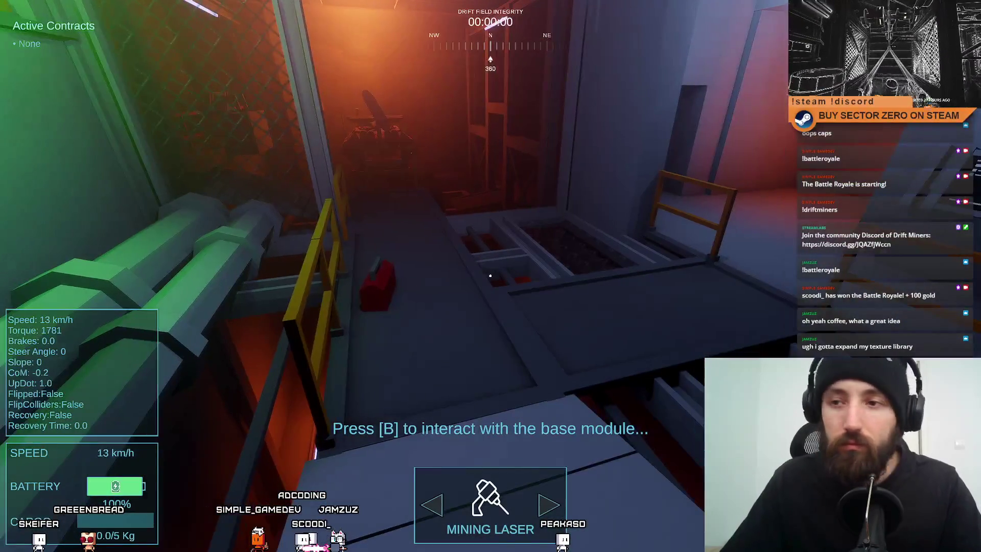
Switch control back to the yellow rover, cycle the railing cameras and leave fullscreen game view.
{"action": "key", "text": "d"}
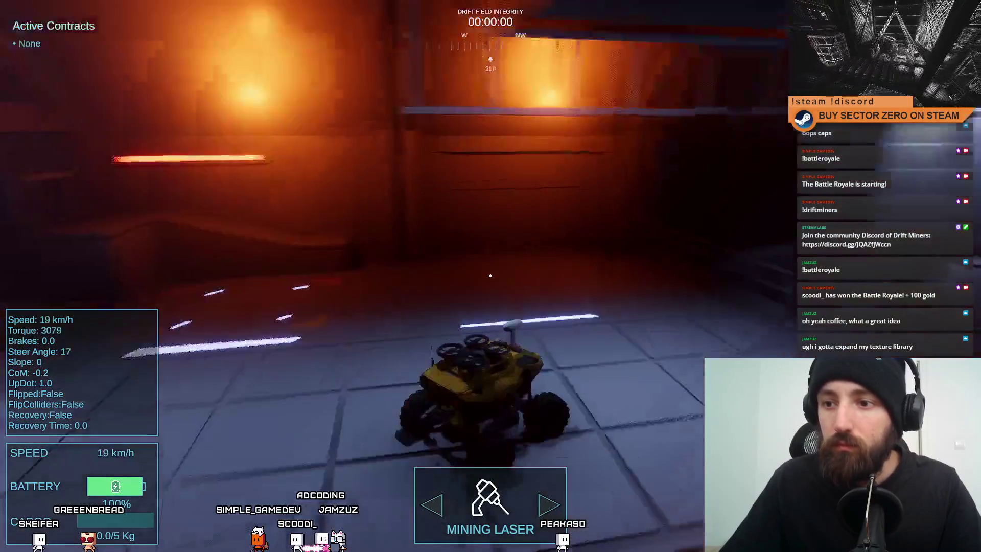
{"action": "key", "text": "space"}
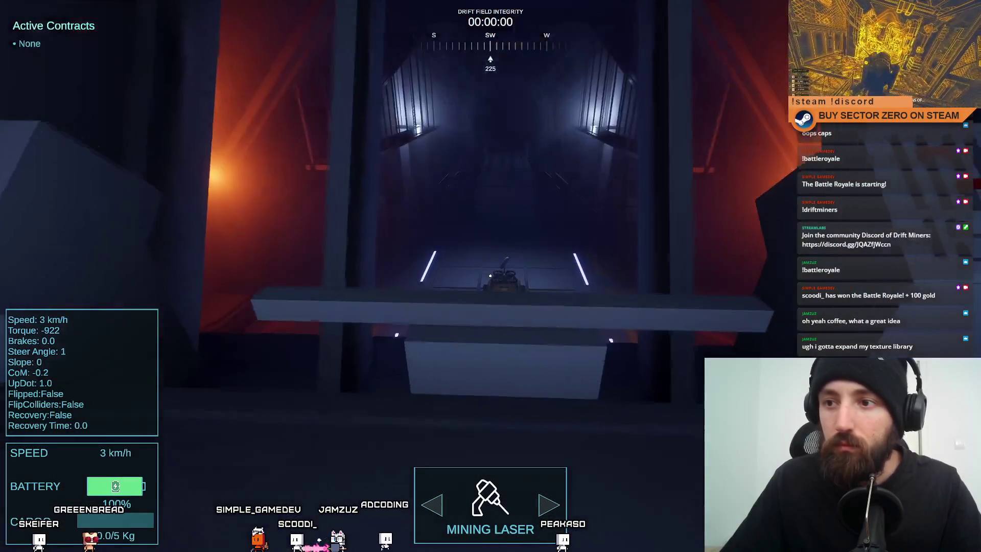
{"action": "key", "text": "c"}
{"action": "key", "text": "c"}
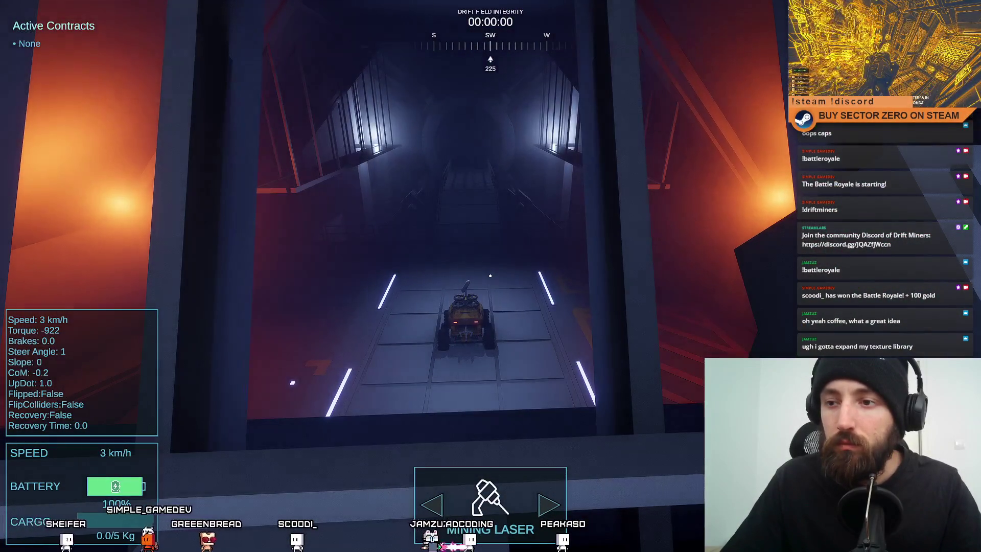
{"action": "key", "text": "c"}
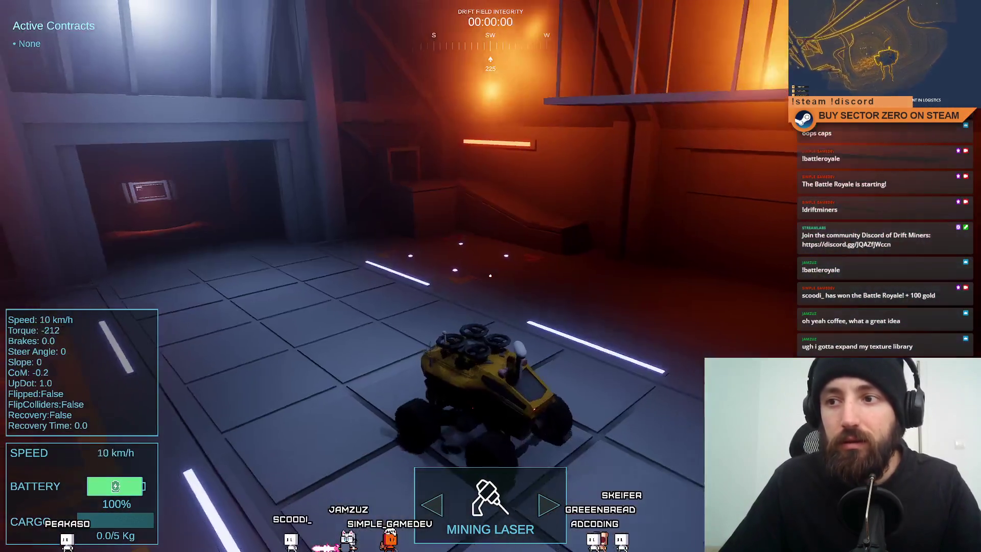
{"action": "key", "text": "F11"}
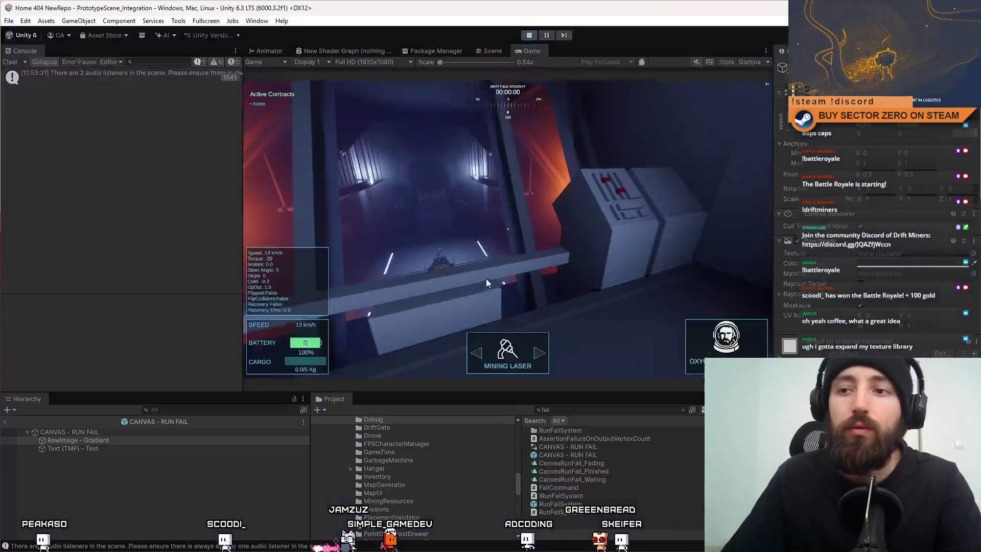
Stop play mode, clear the console log and erase the fail search in the Project assets.
{"action": "left_click", "coordinate": [529, 36]}
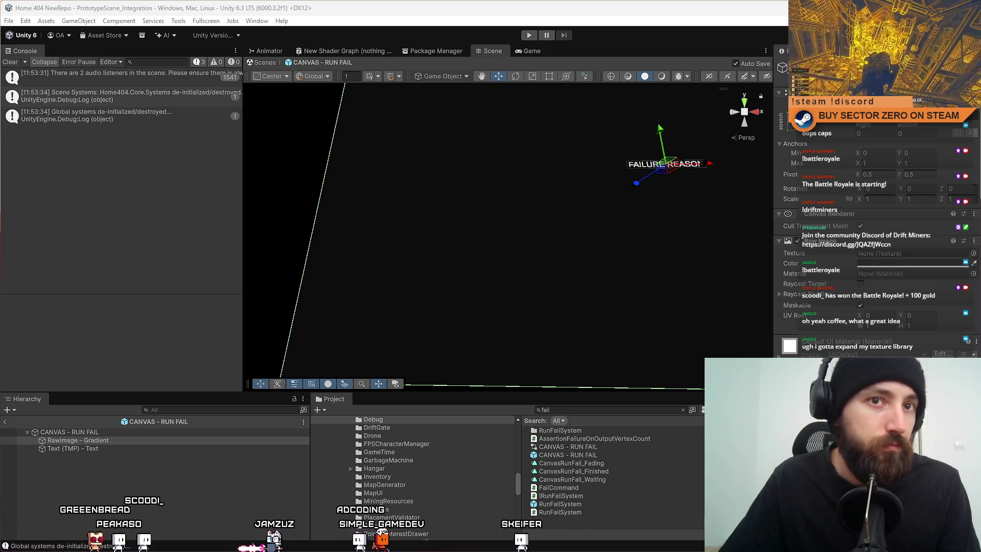
{"action": "left_click", "coordinate": [566, 521]}
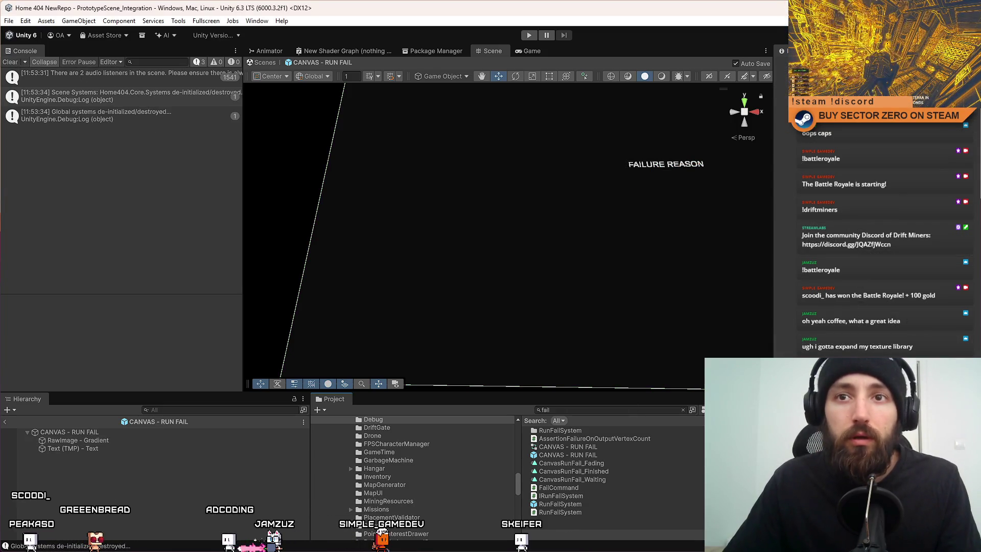
{"action": "left_click", "coordinate": [13, 63]}
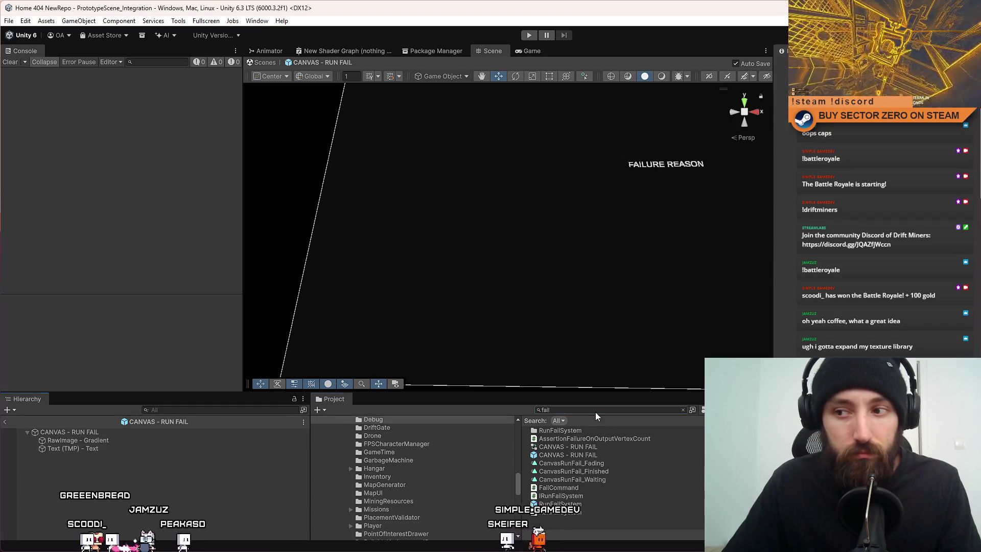
{"action": "left_click", "coordinate": [614, 406]}
{"action": "key", "text": "ctrl+a"}
{"action": "key", "text": "BackSpace"}
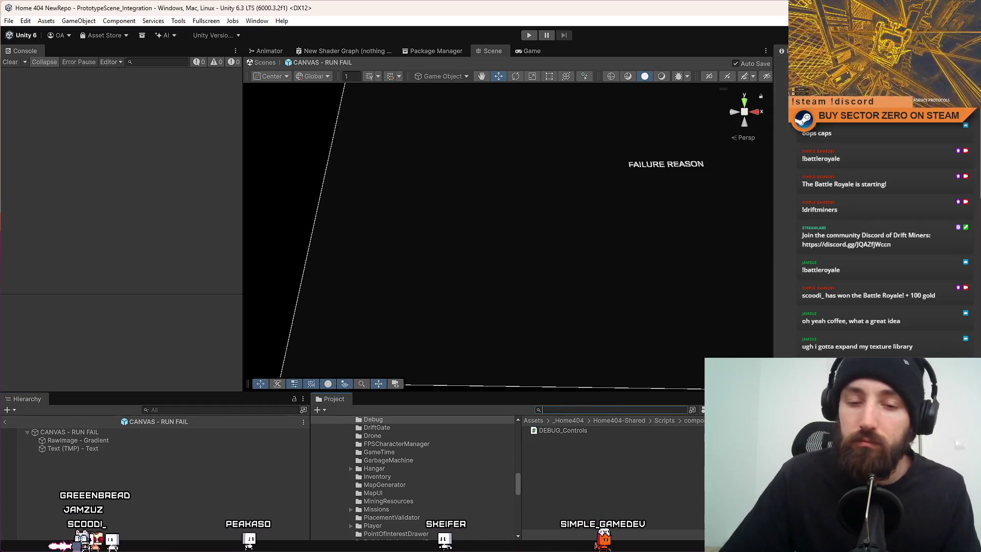
Review FixedUpdate in RunFailSystem.cs, then look at RunTimer.cs and FirstPersonController.cs.
{"action": "key", "text": "alt+Tab"}
{"action": "left_click", "coordinate": [511, 318]}
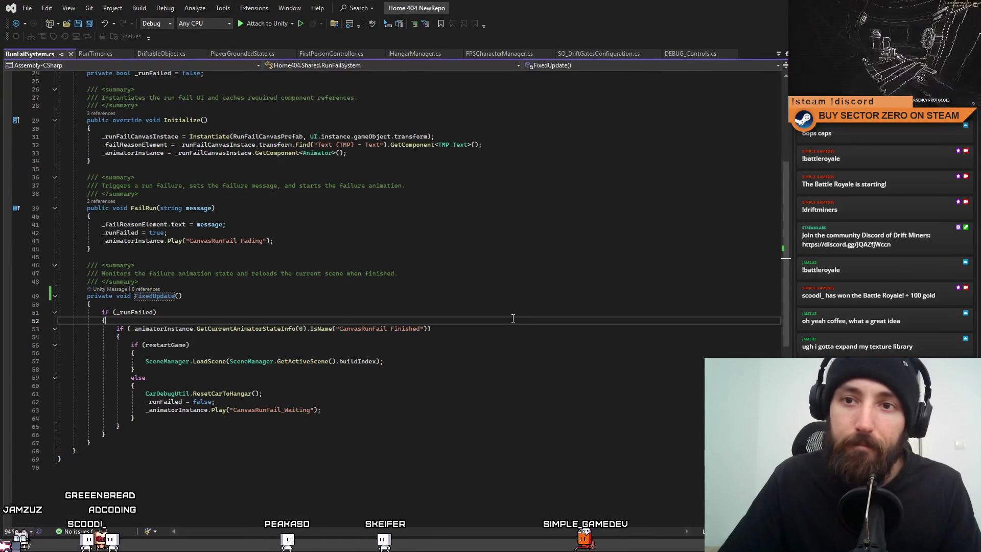
{"action": "scroll", "coordinate": [529, 315], "scroll_direction": "up", "scroll_amount": 4}
{"action": "scroll", "coordinate": [211, 257], "scroll_direction": "up", "scroll_amount": 2}
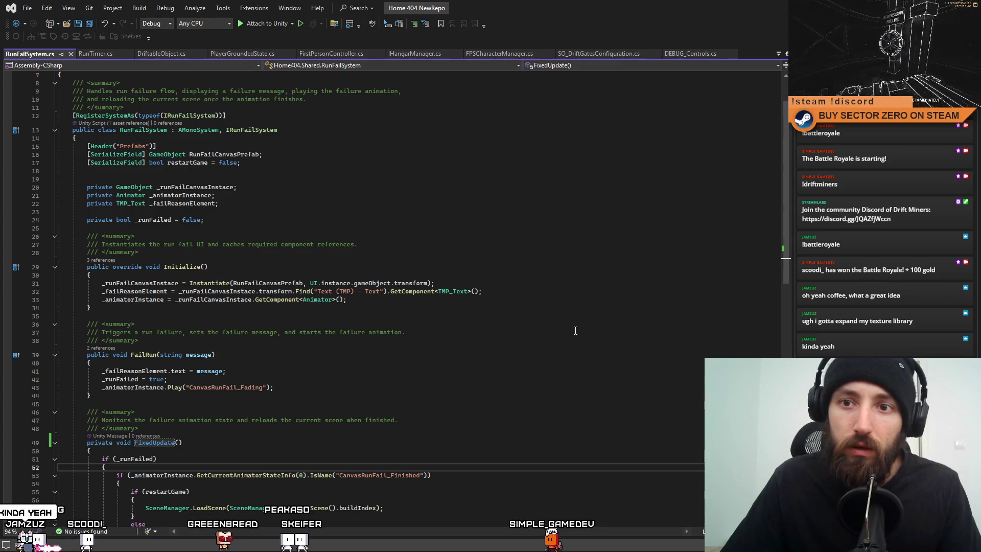
{"action": "scroll", "coordinate": [575, 330], "scroll_direction": "down", "scroll_amount": 3}
{"action": "scroll", "coordinate": [553, 351], "scroll_direction": "down", "scroll_amount": 4}
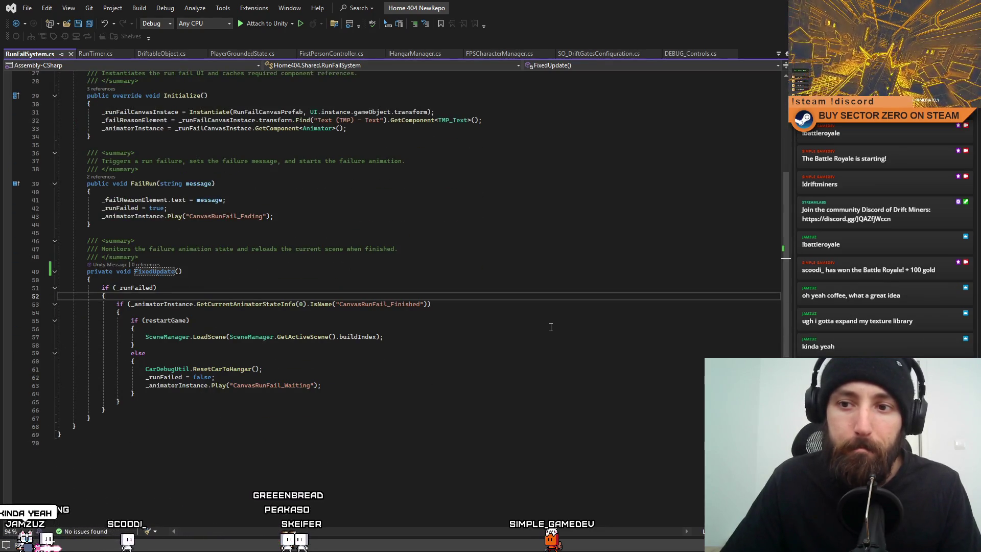
{"action": "left_click", "coordinate": [551, 326]}
{"action": "left_click", "coordinate": [324, 268]}
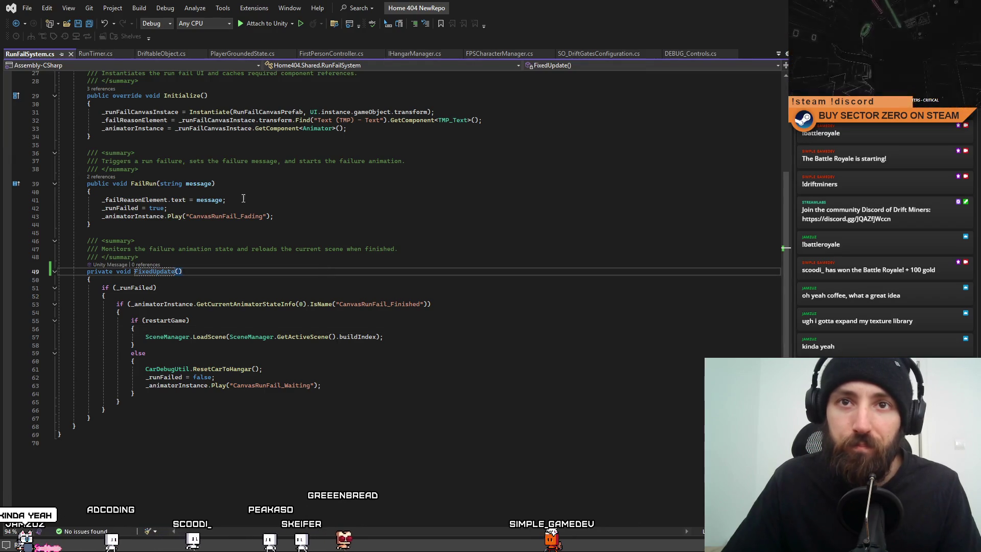
{"action": "left_click", "coordinate": [88, 55]}
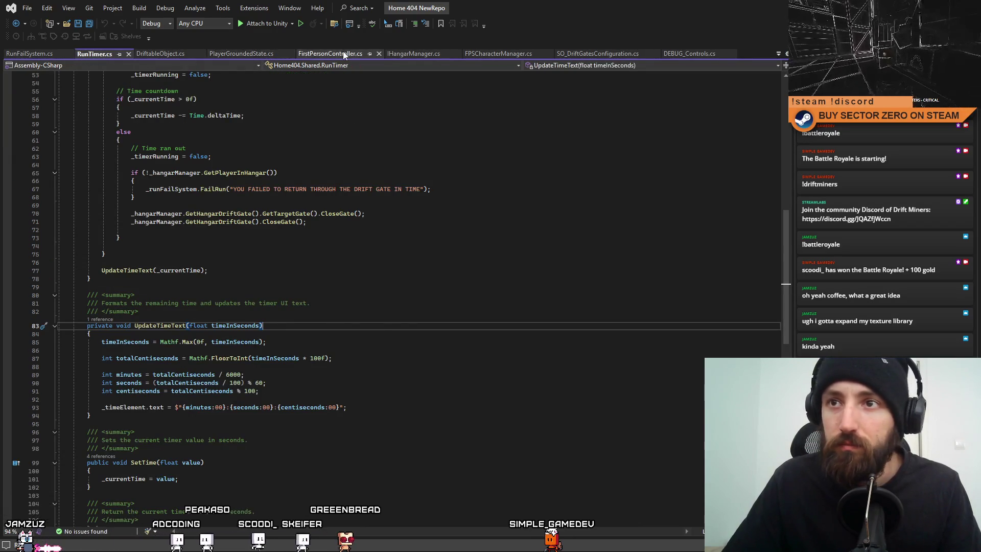
{"action": "left_click", "coordinate": [342, 51]}
{"action": "scroll", "coordinate": [453, 214], "scroll_direction": "up", "scroll_amount": 2}
{"action": "scroll", "coordinate": [453, 215], "scroll_direction": "up", "scroll_amount": 1}
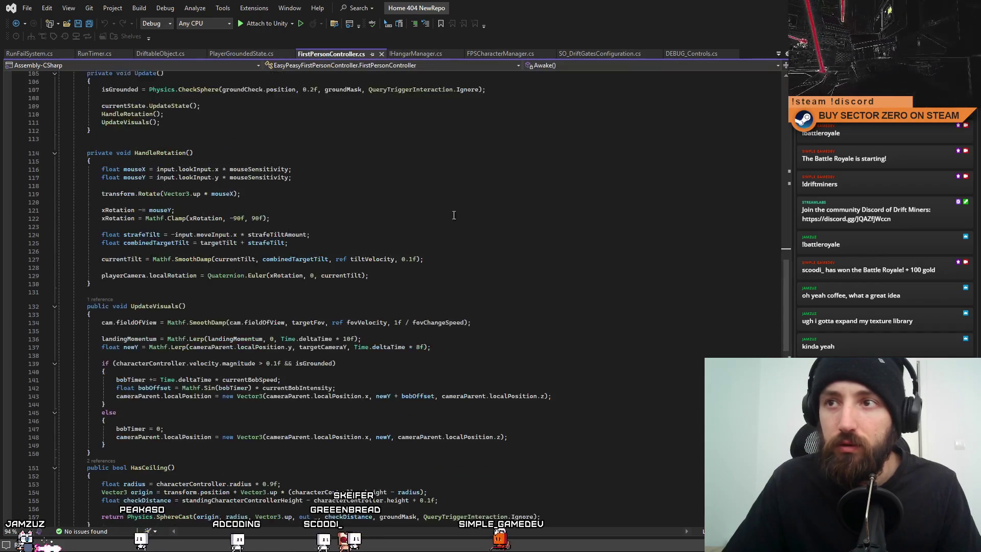
Find all references to StartCharacterControl in FPSCharacterManager.cs and close the results.
{"action": "left_click", "coordinate": [504, 55]}
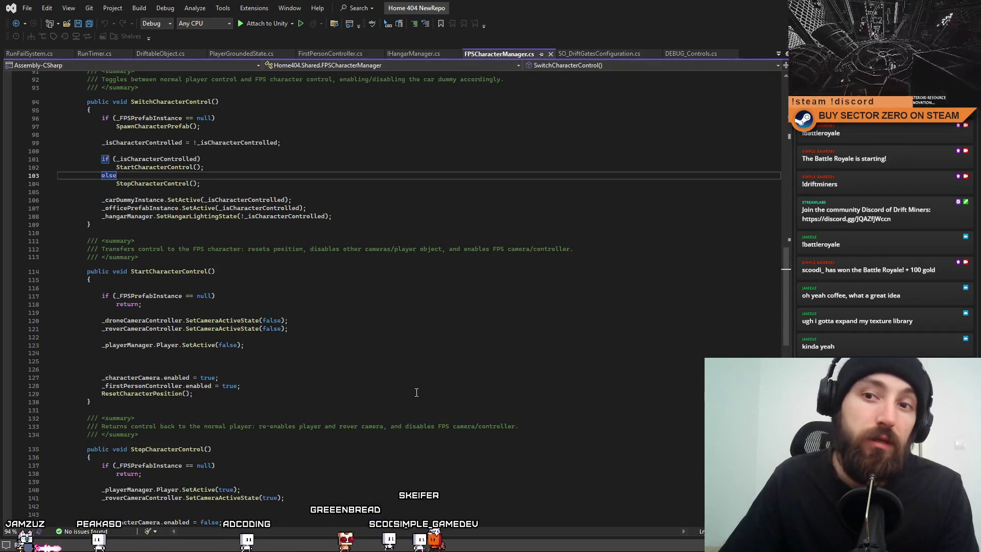
{"action": "scroll", "coordinate": [417, 392], "scroll_direction": "up", "scroll_amount": 2}
{"action": "scroll", "coordinate": [416, 392], "scroll_direction": "up", "scroll_amount": 3}
{"action": "scroll", "coordinate": [416, 392], "scroll_direction": "up", "scroll_amount": 3}
{"action": "scroll", "coordinate": [414, 391], "scroll_direction": "up", "scroll_amount": 5}
{"action": "scroll", "coordinate": [414, 390], "scroll_direction": "up", "scroll_amount": 2}
{"action": "scroll", "coordinate": [417, 390], "scroll_direction": "up", "scroll_amount": 2}
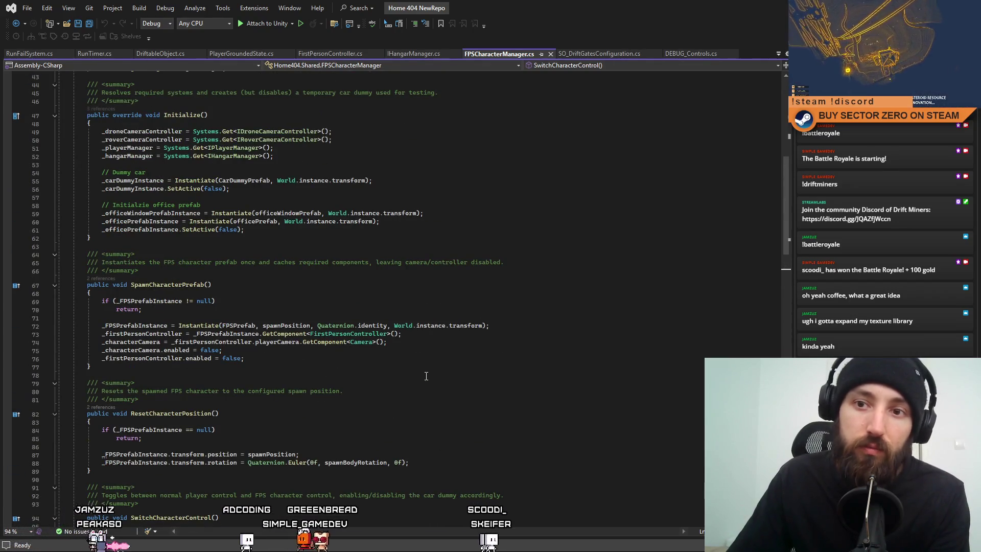
{"action": "scroll", "coordinate": [526, 332], "scroll_direction": "up", "scroll_amount": 2}
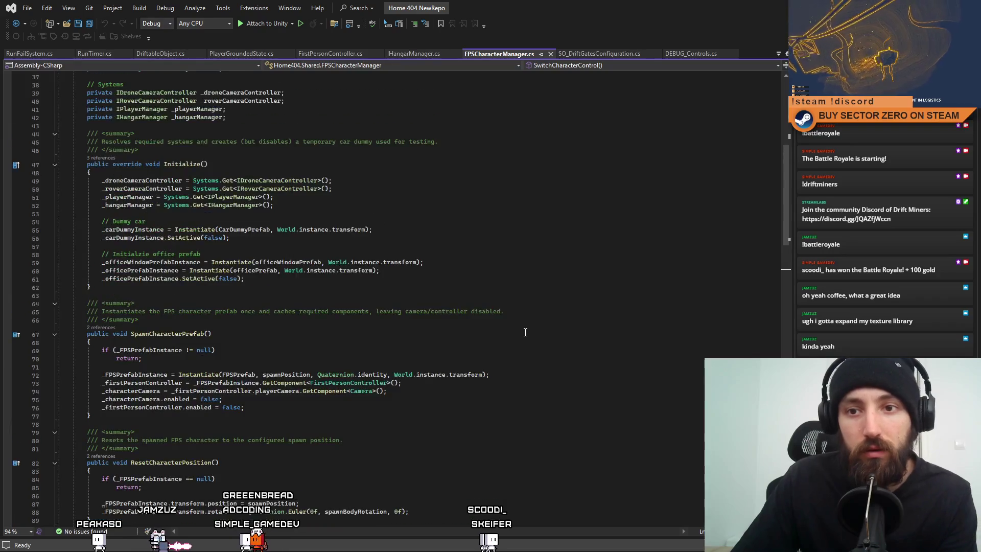
{"action": "scroll", "coordinate": [525, 331], "scroll_direction": "up", "scroll_amount": 2}
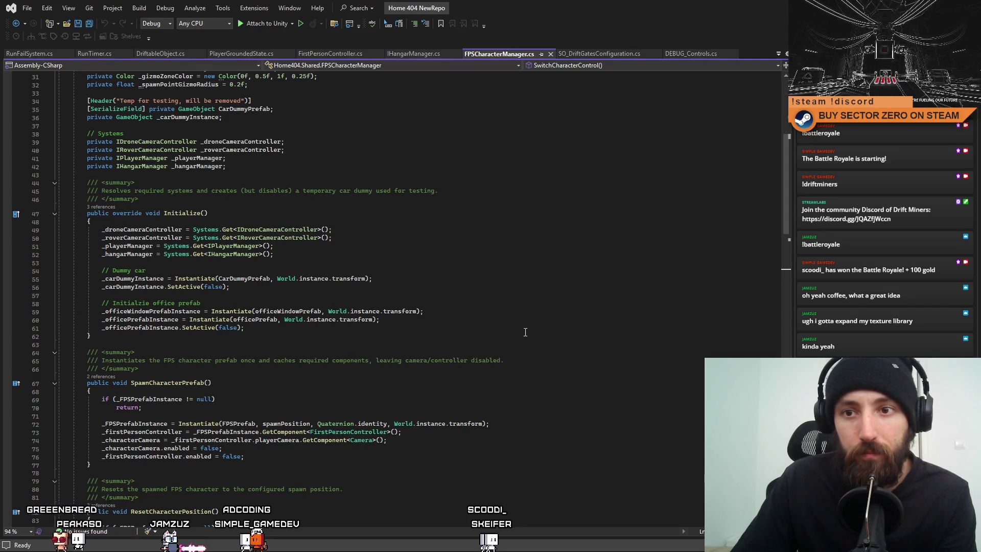
{"action": "scroll", "coordinate": [526, 332], "scroll_direction": "up", "scroll_amount": 3}
{"action": "scroll", "coordinate": [525, 332], "scroll_direction": "up", "scroll_amount": 5}
{"action": "scroll", "coordinate": [525, 332], "scroll_direction": "up", "scroll_amount": 2}
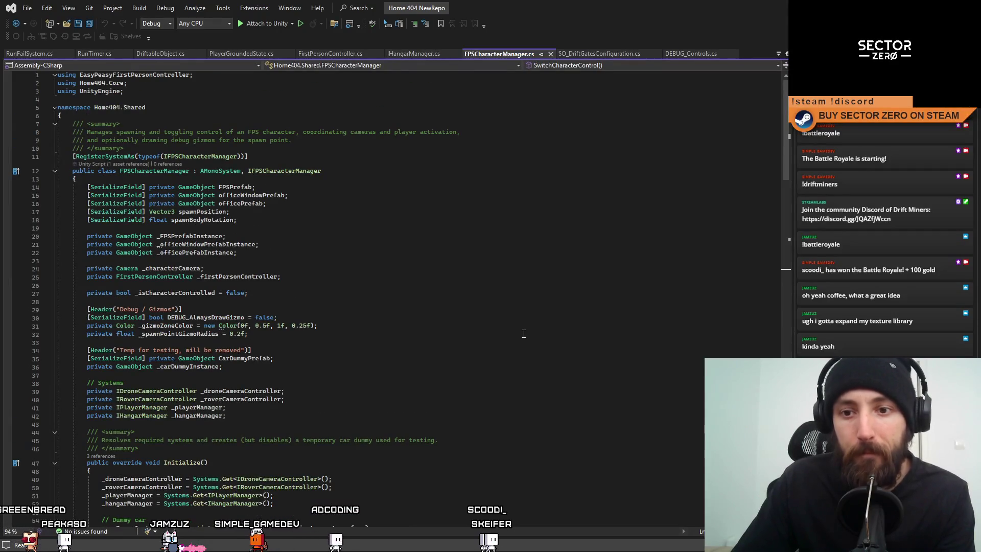
{"action": "mouse_move", "coordinate": [788, 124]}
{"action": "left_mouse_down"}
{"action": "mouse_move", "coordinate": [775, 216]}
{"action": "mouse_move", "coordinate": [780, 381]}
{"action": "mouse_move", "coordinate": [788, 320]}
{"action": "mouse_move", "coordinate": [760, 157]}
{"action": "mouse_move", "coordinate": [762, 220]}
{"action": "left_mouse_up"}
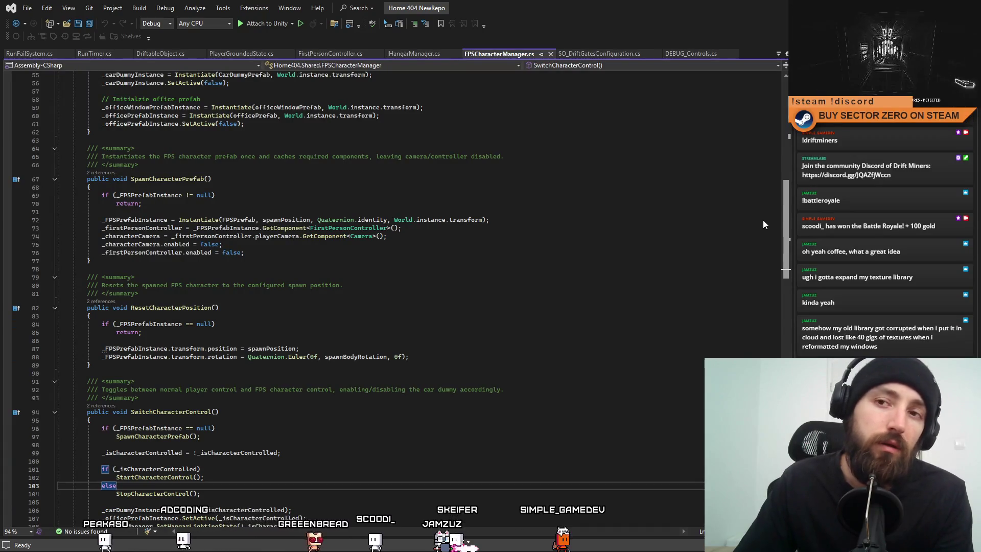
{"action": "left_click_drag", "start_coordinate": [762, 220], "coordinate": [768, 248]}
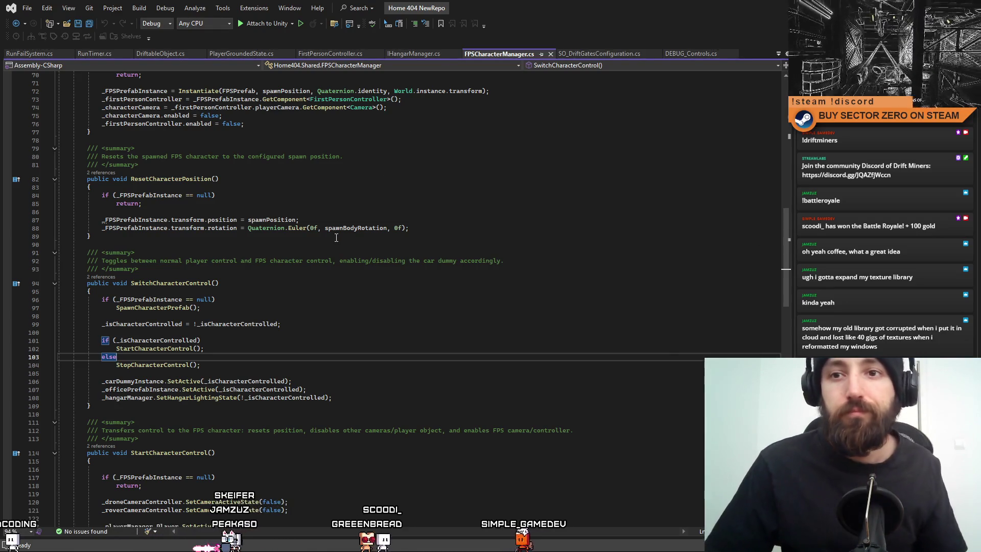
{"action": "scroll", "coordinate": [386, 258], "scroll_direction": "down", "scroll_amount": 3}
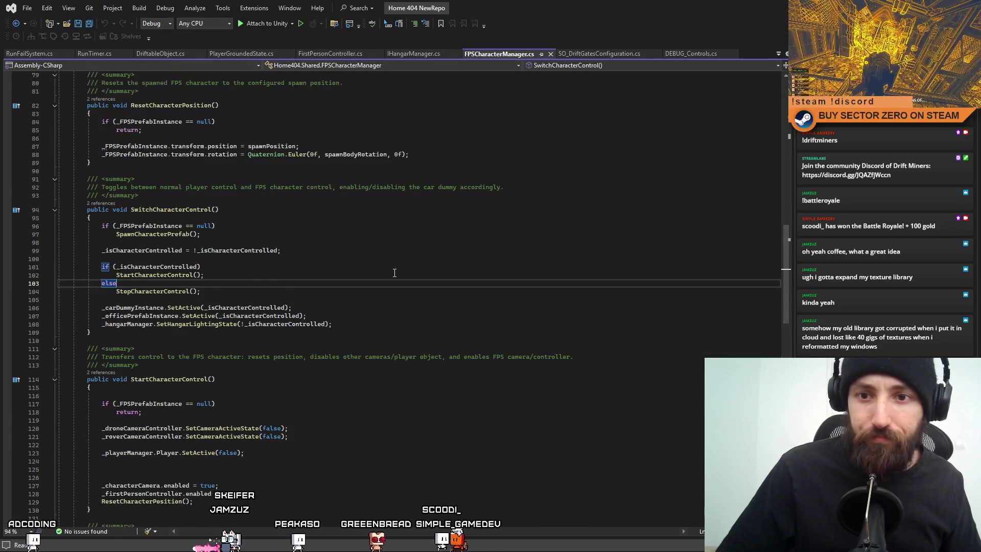
{"action": "scroll", "coordinate": [395, 272], "scroll_direction": "down", "scroll_amount": 1}
{"action": "scroll", "coordinate": [394, 272], "scroll_direction": "down", "scroll_amount": 1}
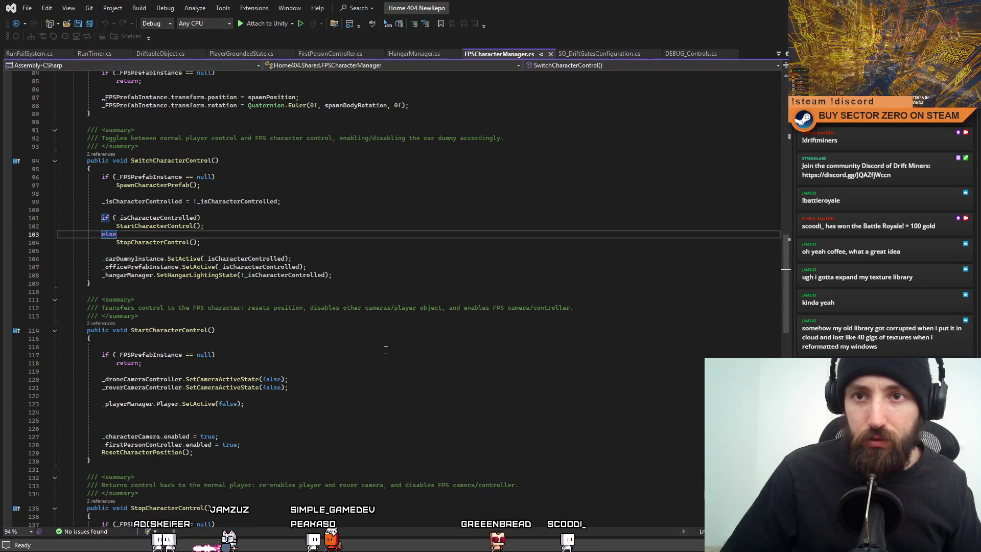
{"action": "scroll", "coordinate": [385, 349], "scroll_direction": "down", "scroll_amount": 3}
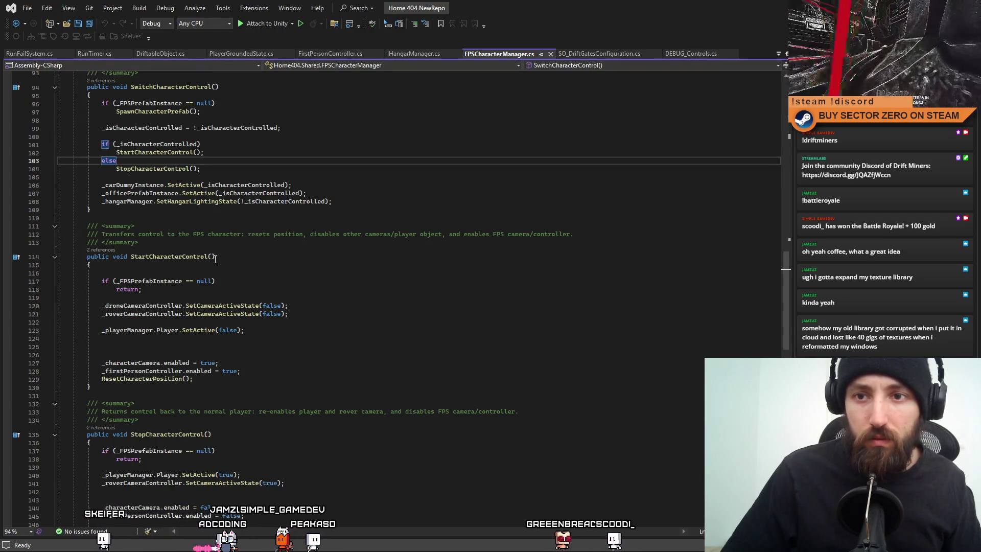
{"action": "left_click_drag", "start_coordinate": [215, 257], "coordinate": [131, 257]}
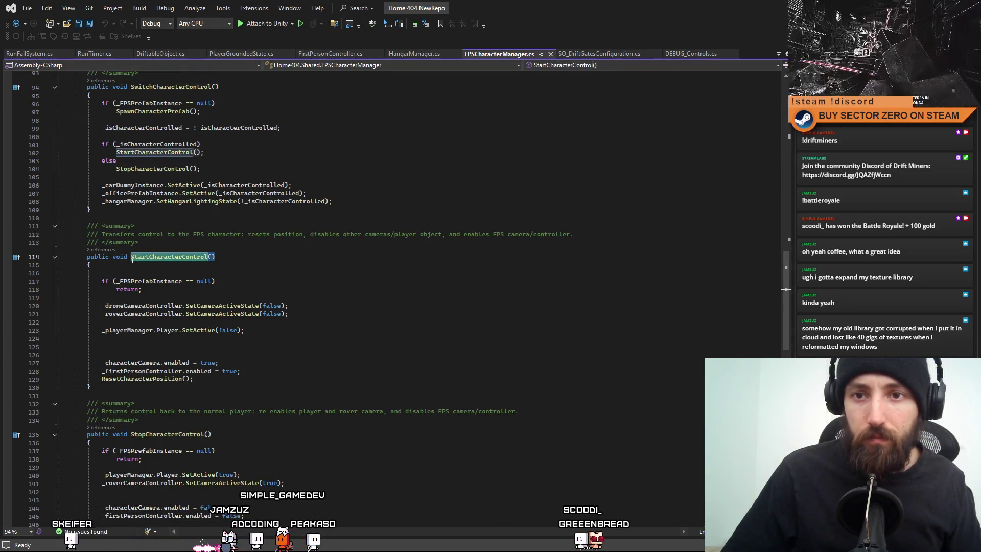
{"action": "left_click", "coordinate": [293, 282]}
{"action": "scroll", "coordinate": [307, 290], "scroll_direction": "up", "scroll_amount": 2}
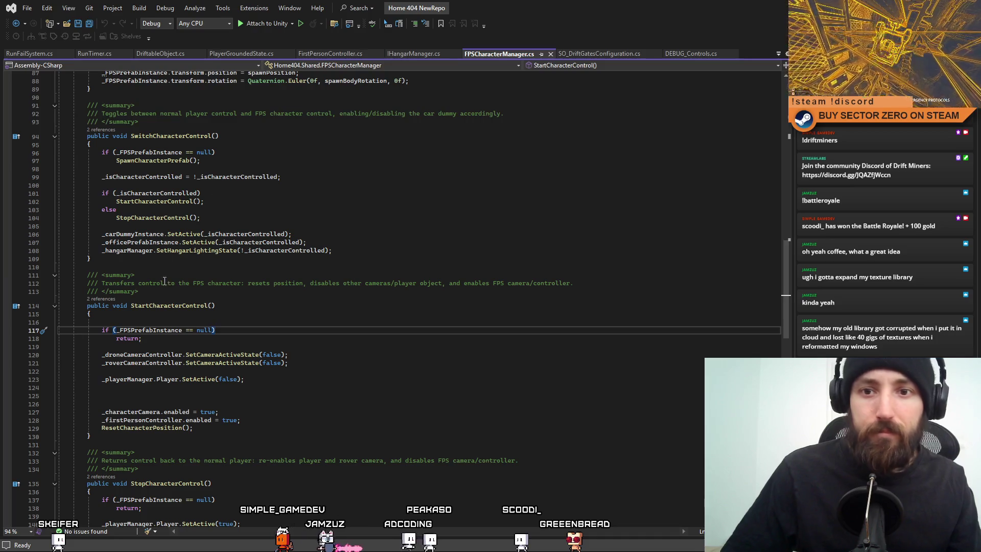
{"action": "double_click", "coordinate": [172, 306]}
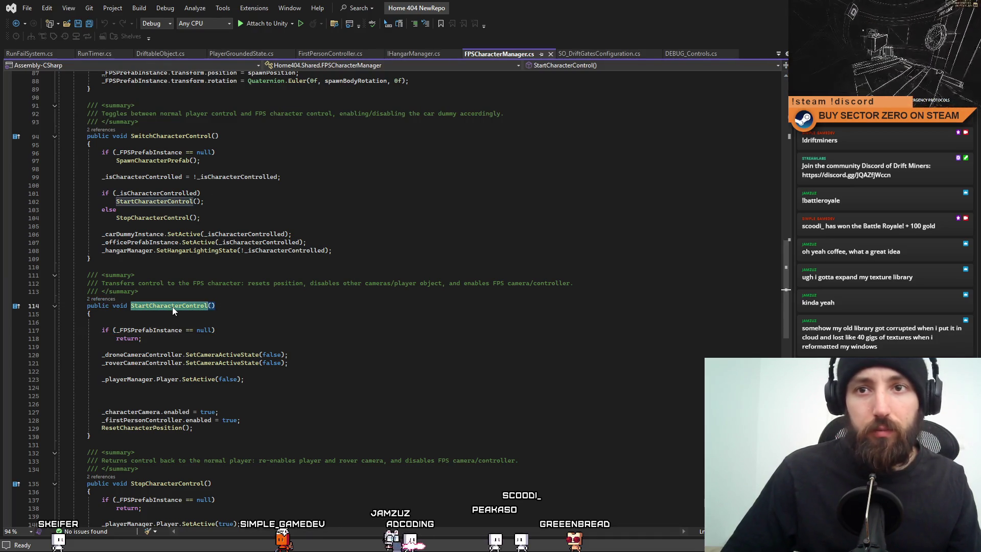
{"action": "left_click", "coordinate": [300, 301]}
{"action": "scroll", "coordinate": [330, 339], "scroll_direction": "down", "scroll_amount": 3}
{"action": "scroll", "coordinate": [252, 291], "scroll_direction": "down", "scroll_amount": 1}
{"action": "scroll", "coordinate": [199, 261], "scroll_direction": "up", "scroll_amount": 1}
{"action": "right_click", "coordinate": [160, 234]}
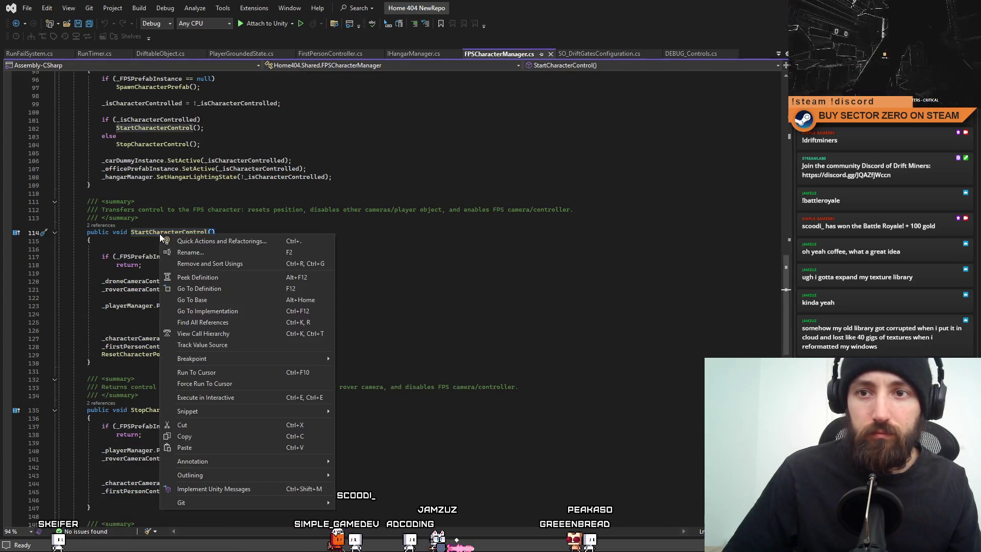
{"action": "left_click", "coordinate": [238, 325]}
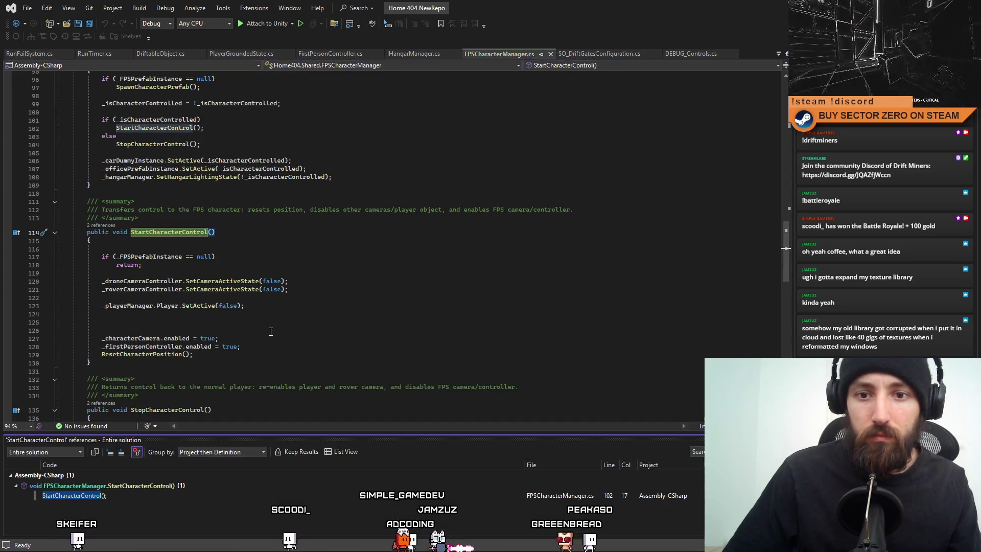
{"action": "scroll", "coordinate": [326, 337], "scroll_direction": "down", "scroll_amount": 4}
{"action": "scroll", "coordinate": [307, 341], "scroll_direction": "down", "scroll_amount": 1}
{"action": "scroll", "coordinate": [276, 340], "scroll_direction": "down", "scroll_amount": 1}
{"action": "scroll", "coordinate": [246, 338], "scroll_direction": "up", "scroll_amount": 3}
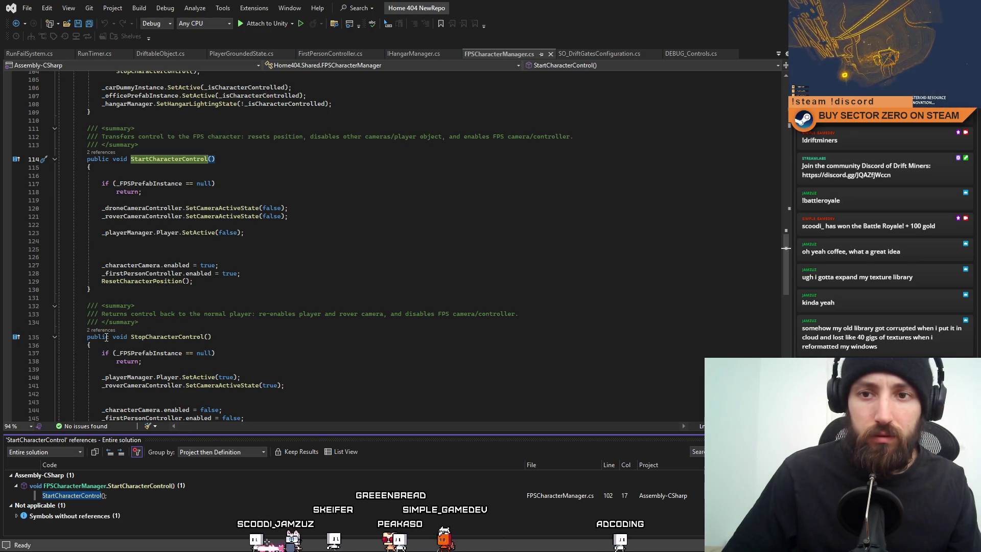
{"action": "key", "text": "shift+Escape"}
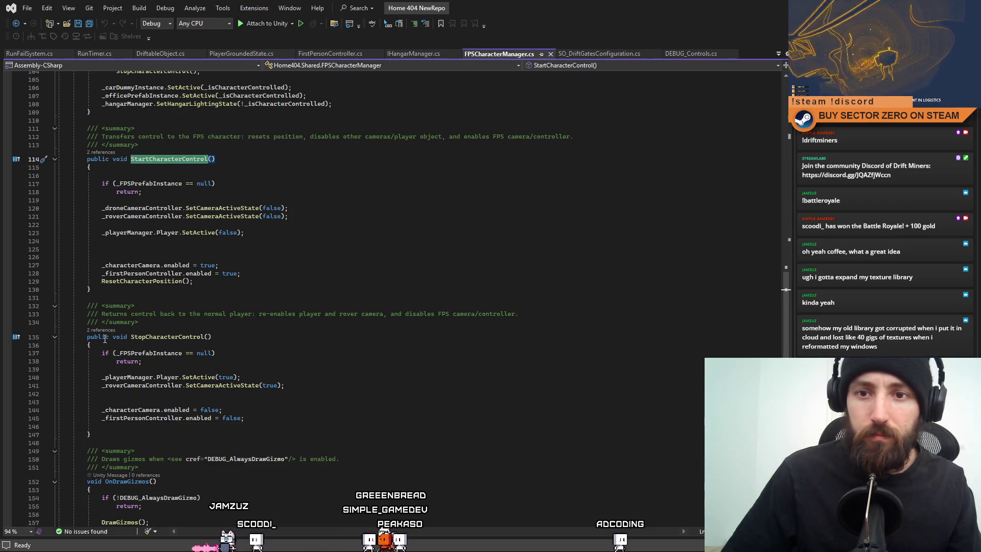
Make StartCharacterControl and StopCharacterControl private instead of public.
{"action": "double_click", "coordinate": [98, 158]}
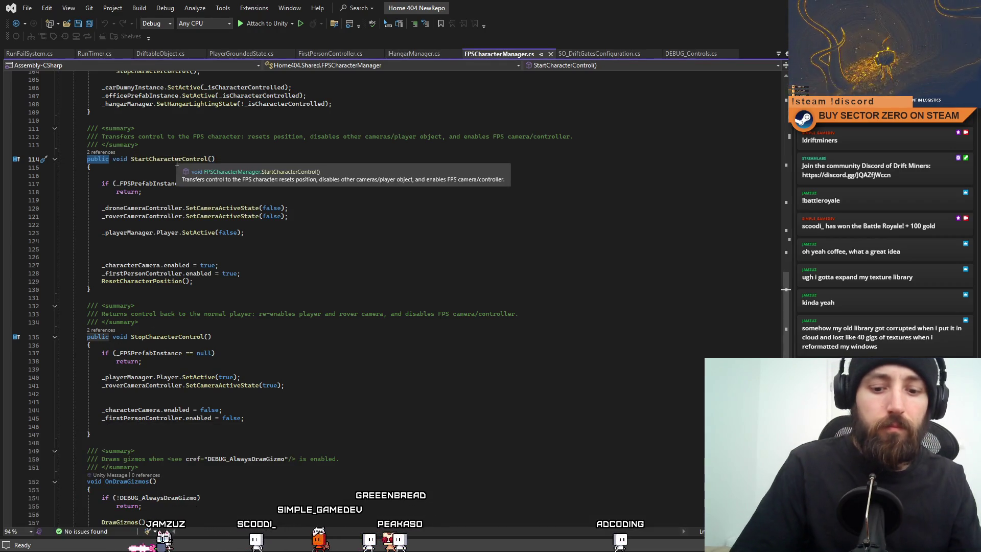
{"action": "type", "text": "private"}
{"action": "double_click", "coordinate": [100, 338]}
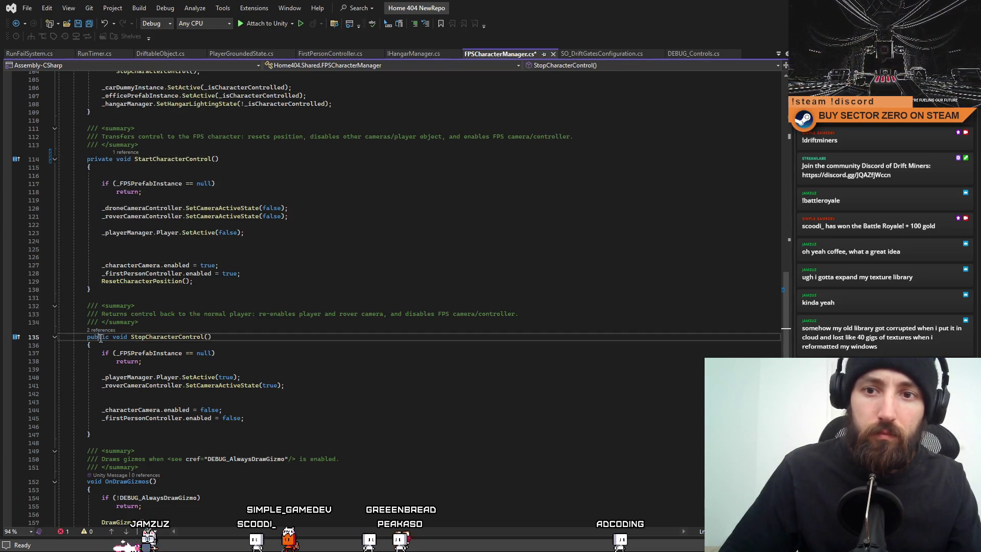
{"action": "type", "text": "private"}
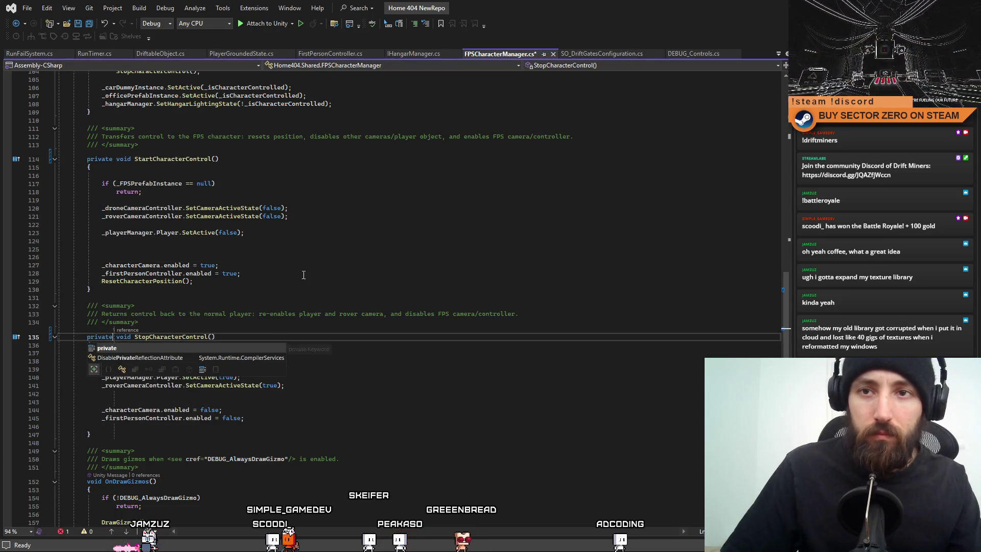
{"action": "key", "text": "Up"}
{"action": "key", "text": "Up"}
{"action": "key", "text": "Up"}
{"action": "scroll", "coordinate": [458, 337], "scroll_direction": "up", "scroll_amount": 8}
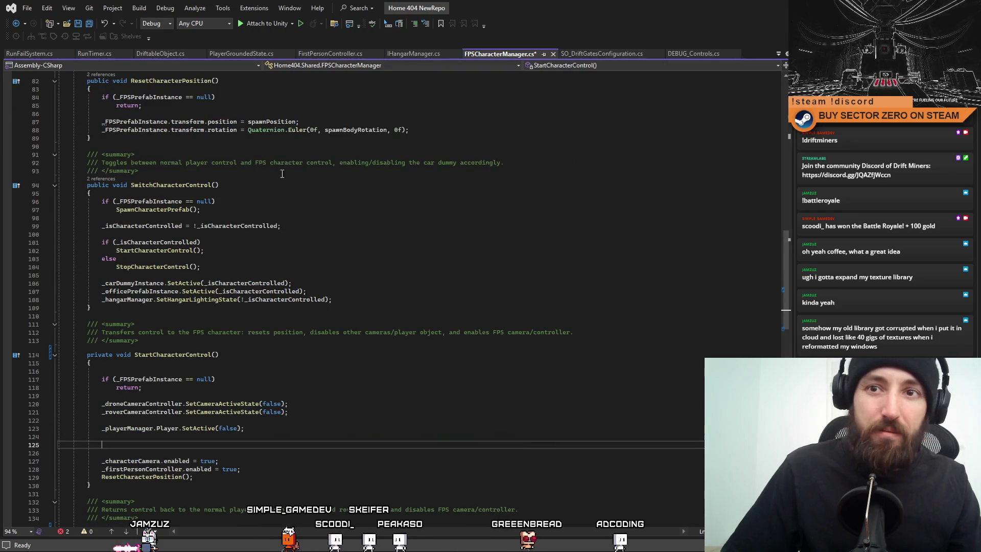
{"action": "left_click", "coordinate": [351, 217]}
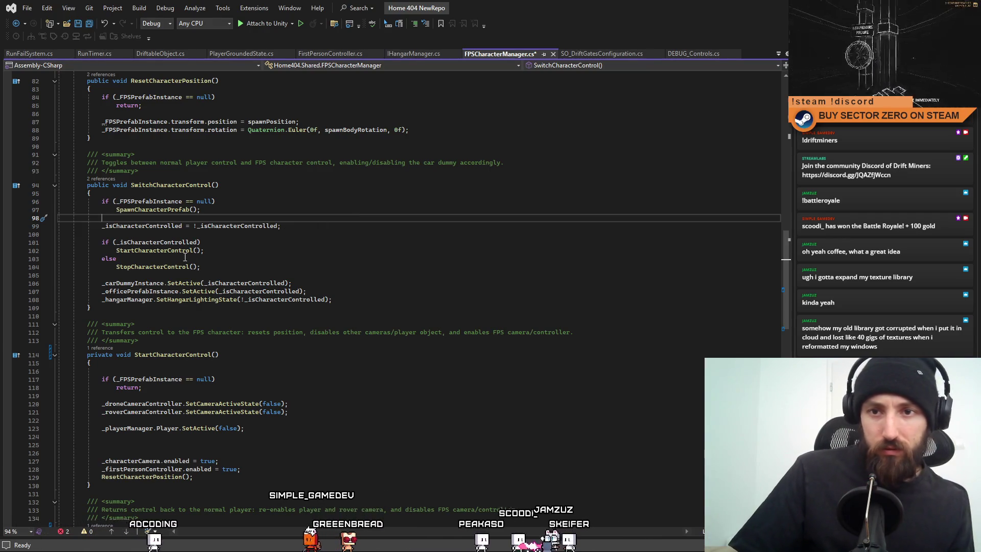
{"action": "double_click", "coordinate": [301, 300]}
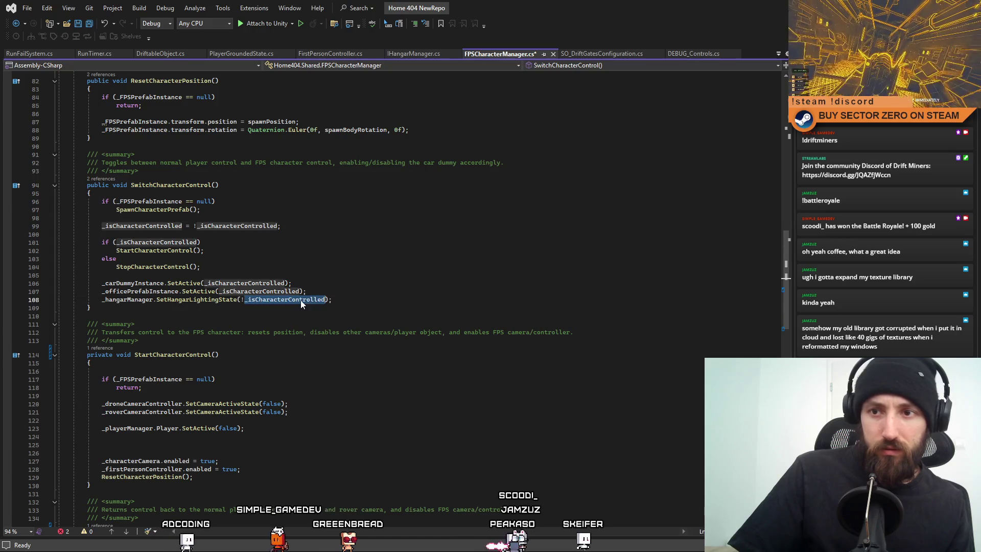
Move the car dummy, office and hangar toggle lines from SwitchCharacterControl into StartCharacterControl.
{"action": "left_click", "coordinate": [349, 284]}
{"action": "scroll", "coordinate": [347, 290], "scroll_direction": "down", "scroll_amount": 2}
{"action": "scroll", "coordinate": [348, 289], "scroll_direction": "down", "scroll_amount": 3}
{"action": "scroll", "coordinate": [345, 290], "scroll_direction": "up", "scroll_amount": 4}
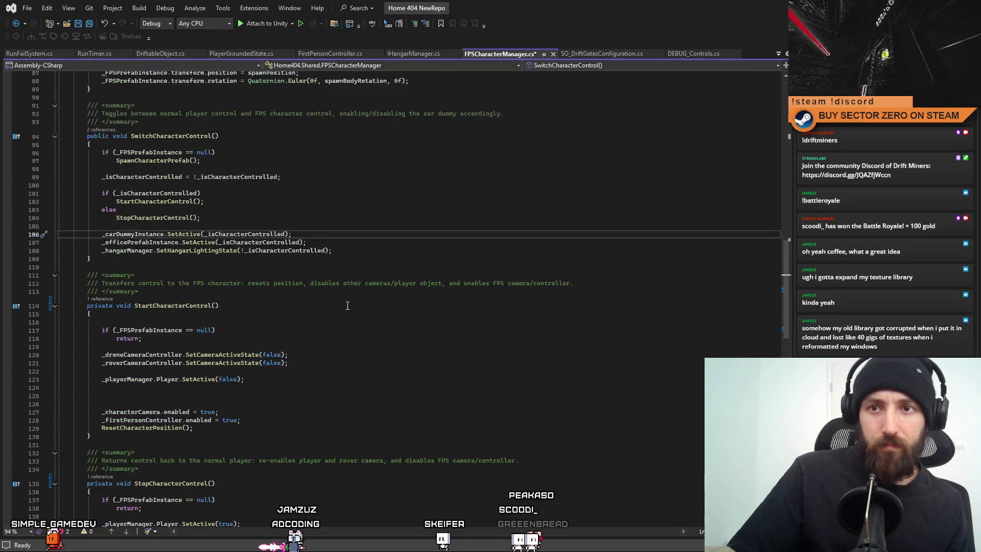
{"action": "scroll", "coordinate": [343, 289], "scroll_direction": "up", "scroll_amount": 1}
{"action": "left_click_drag", "start_coordinate": [347, 275], "coordinate": [43, 262]}
{"action": "key", "text": "ctrl+c"}
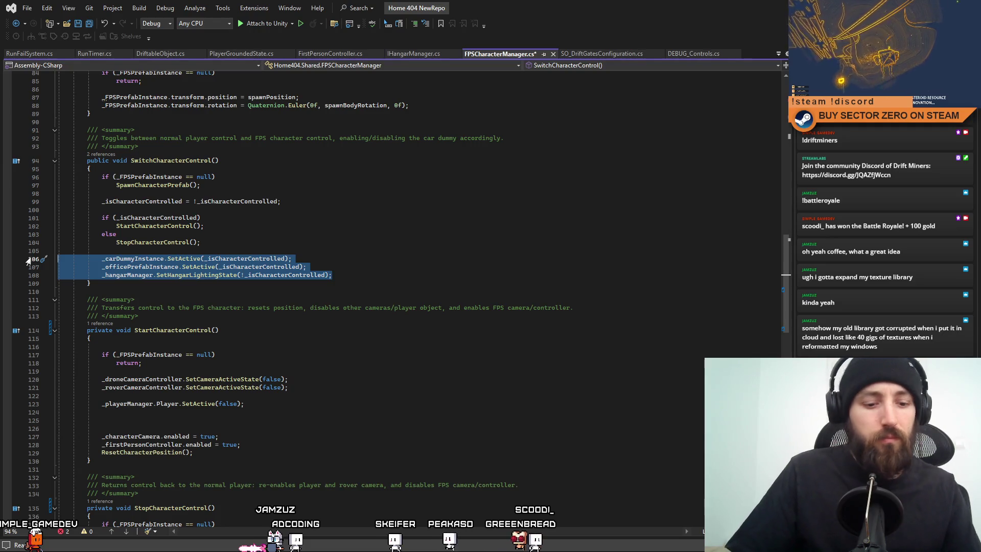
{"action": "key", "text": "BackSpace"}
{"action": "key", "text": "BackSpace"}
{"action": "key", "text": "BackSpace"}
{"action": "left_click", "coordinate": [296, 421]}
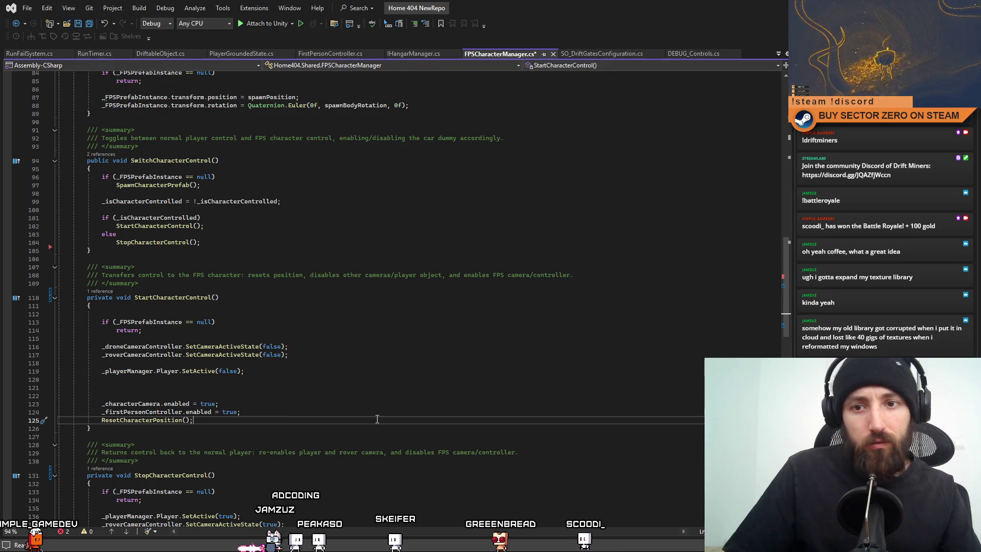
{"action": "key", "text": "Tab"}
{"action": "scroll", "coordinate": [365, 415], "scroll_direction": "down", "scroll_amount": 8}
Paste the same three toggles at the end of StopCharacterControl and review the surrounding methods.
{"action": "left_click", "coordinate": [310, 394]}
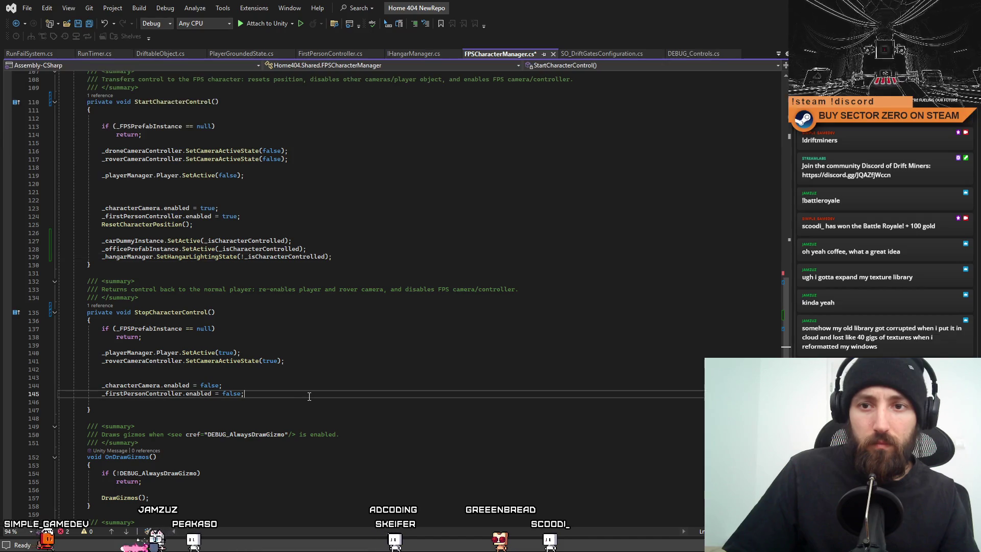
{"action": "key", "text": "Return"}
{"action": "key", "text": "Return"}
{"action": "key", "text": "ctrl+v"}
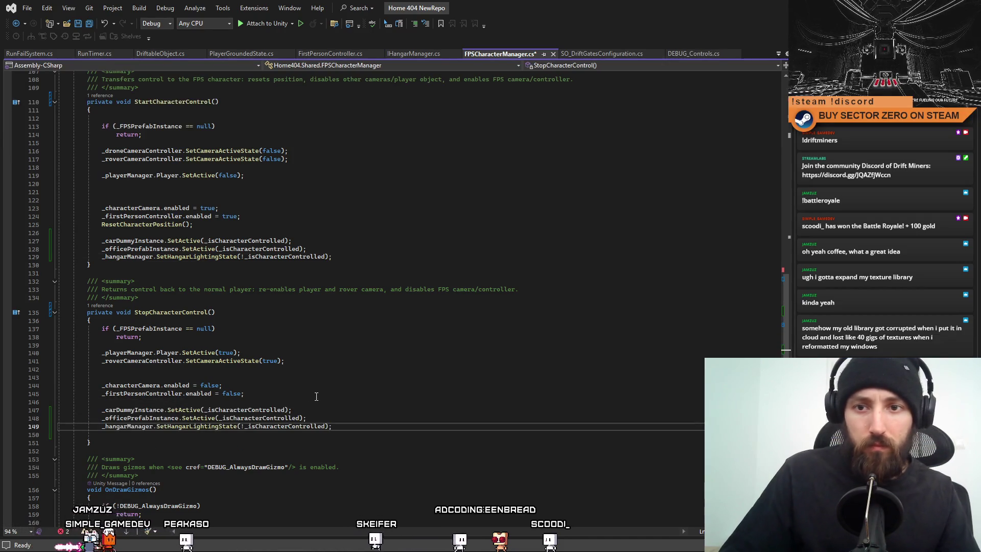
{"action": "left_click", "coordinate": [291, 263]}
{"action": "left_click", "coordinate": [226, 223]}
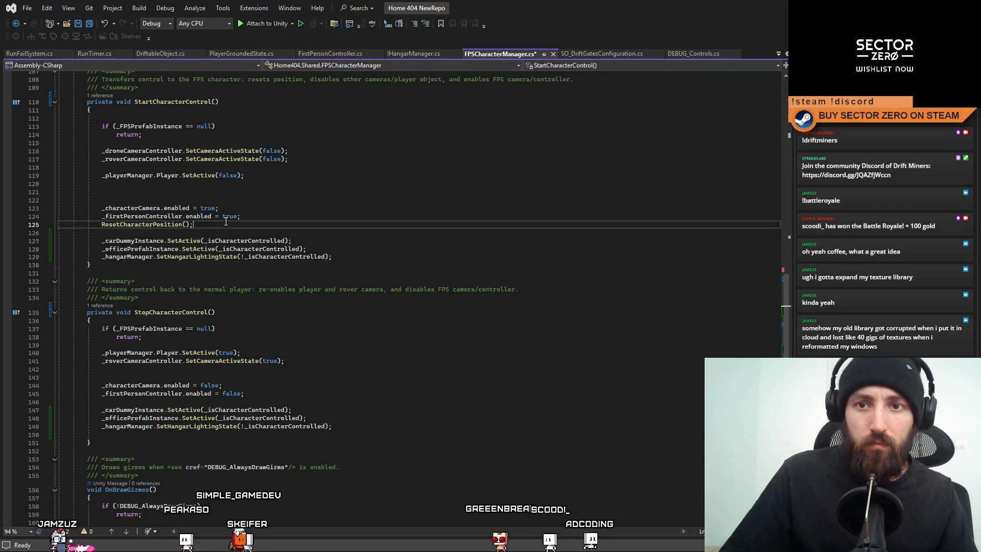
{"action": "scroll", "coordinate": [396, 281], "scroll_direction": "up", "scroll_amount": 2}
{"action": "scroll", "coordinate": [395, 279], "scroll_direction": "up", "scroll_amount": 8}
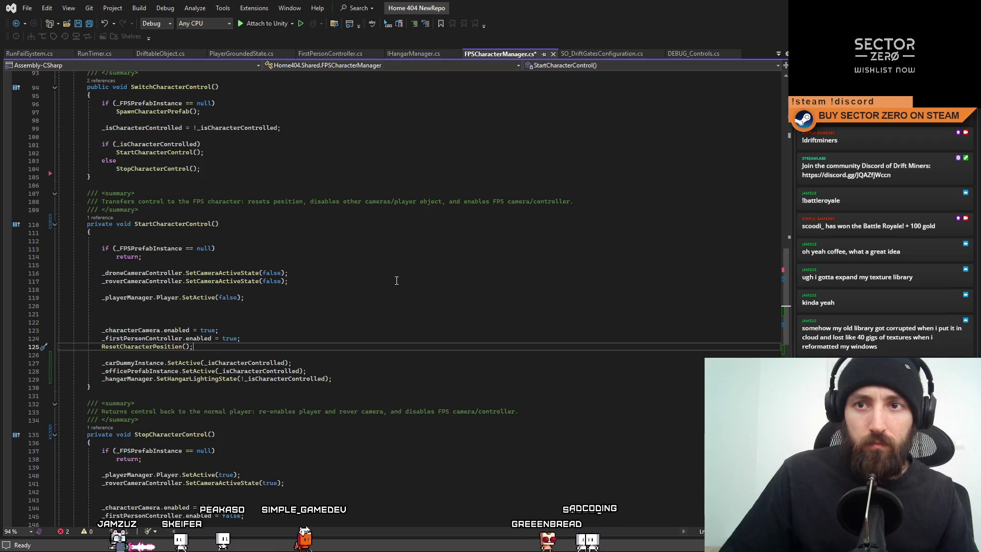
{"action": "left_click", "coordinate": [373, 274]}
{"action": "left_click", "coordinate": [368, 308]}
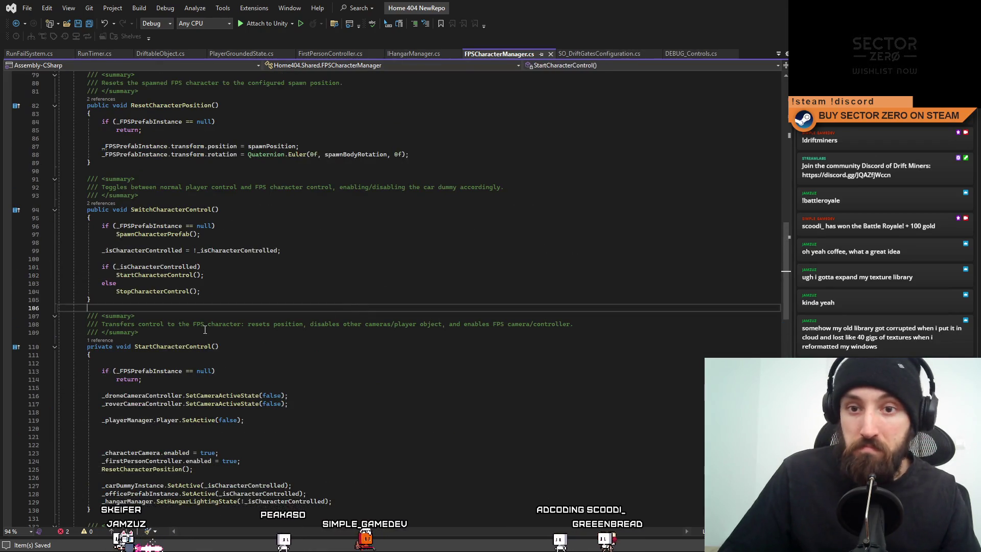
{"action": "scroll", "coordinate": [361, 313], "scroll_direction": "up", "scroll_amount": 1}
{"action": "scroll", "coordinate": [357, 317], "scroll_direction": "up", "scroll_amount": 3}
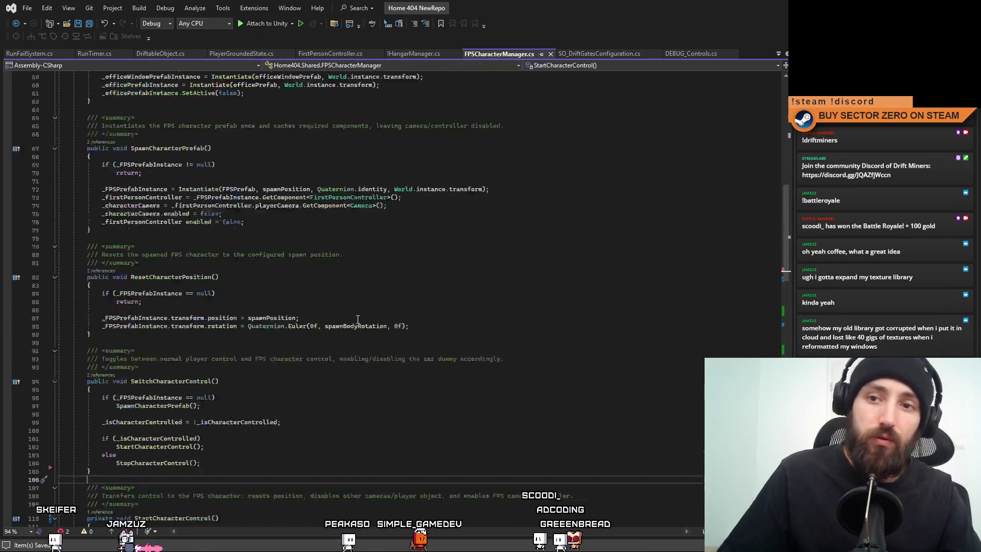
{"action": "scroll", "coordinate": [355, 330], "scroll_direction": "down", "scroll_amount": 2}
{"action": "scroll", "coordinate": [355, 333], "scroll_direction": "down", "scroll_amount": 9}
{"action": "scroll", "coordinate": [354, 337], "scroll_direction": "down", "scroll_amount": 5}
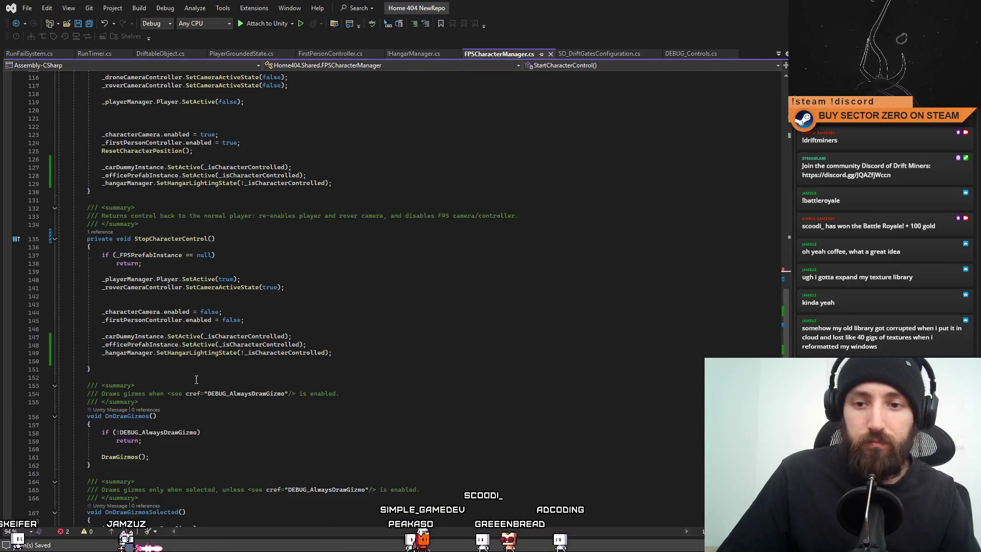
End Initialize with the comment 'We start playing as character' and a StartCharacterControl() call.
{"action": "left_click", "coordinate": [173, 240]}
{"action": "scroll", "coordinate": [184, 261], "scroll_direction": "up", "scroll_amount": 6}
{"action": "left_click", "coordinate": [174, 170]}
{"action": "scroll", "coordinate": [215, 208], "scroll_direction": "up", "scroll_amount": 5}
{"action": "scroll", "coordinate": [253, 237], "scroll_direction": "up", "scroll_amount": 5}
{"action": "scroll", "coordinate": [289, 265], "scroll_direction": "up", "scroll_amount": 5}
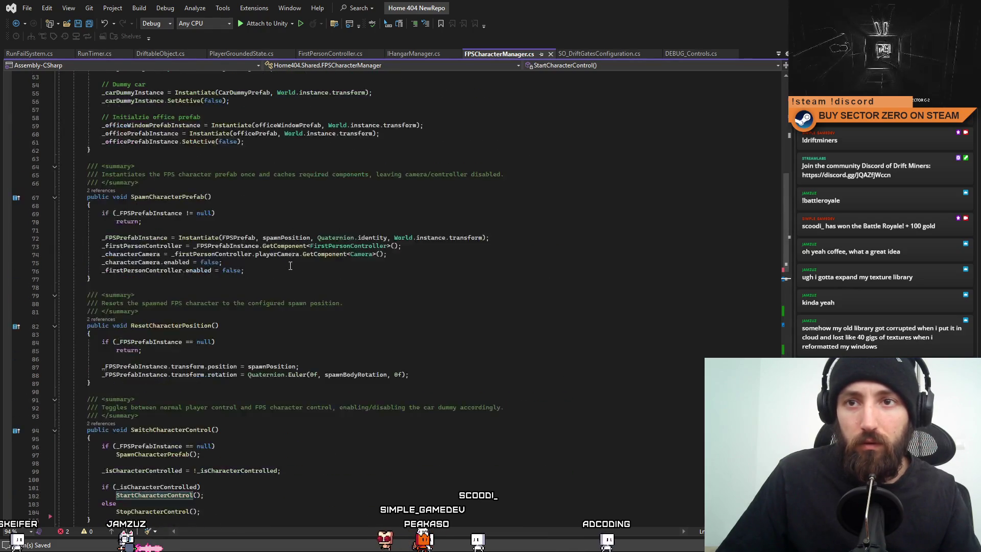
{"action": "scroll", "coordinate": [291, 265], "scroll_direction": "up", "scroll_amount": 4}
{"action": "scroll", "coordinate": [290, 267], "scroll_direction": "up", "scroll_amount": 3}
{"action": "left_click", "coordinate": [276, 319]}
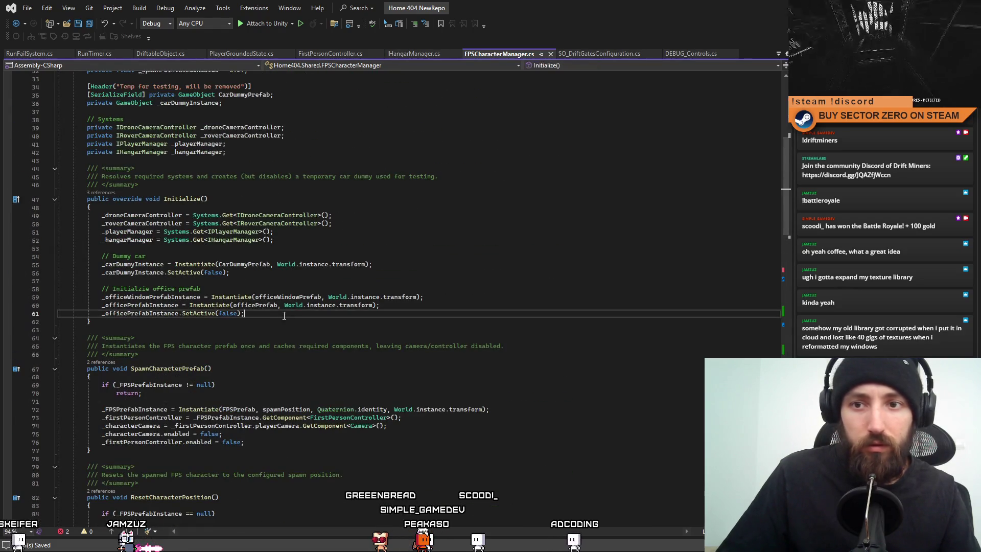
{"action": "key", "text": "Return"}
{"action": "key", "text": "Return"}
{"action": "type", "text": "// W"}
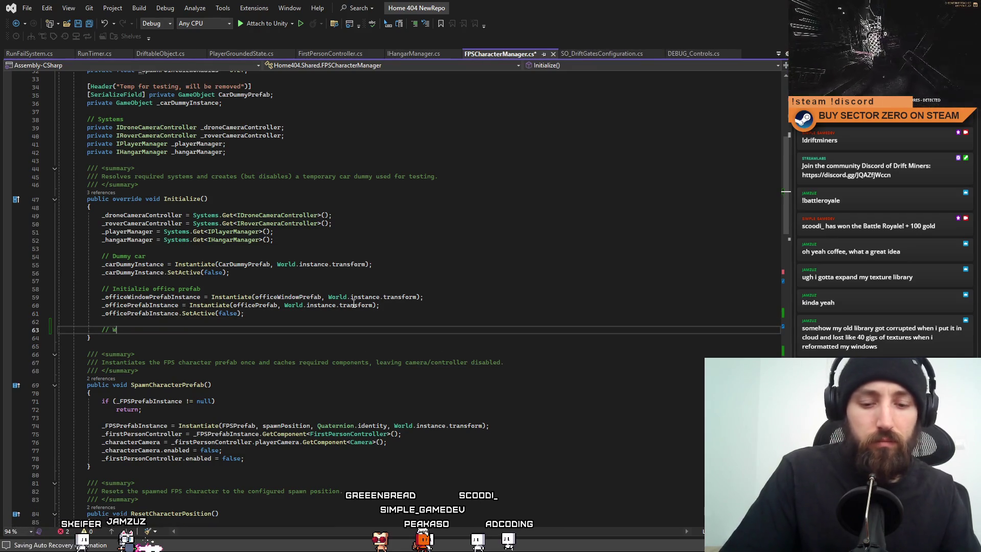
{"action": "key", "text": "BackSpace"}
{"action": "key", "text": "BackSpace"}
{"action": "key", "text": "BackSpace"}
{"action": "type", "text": "a"}
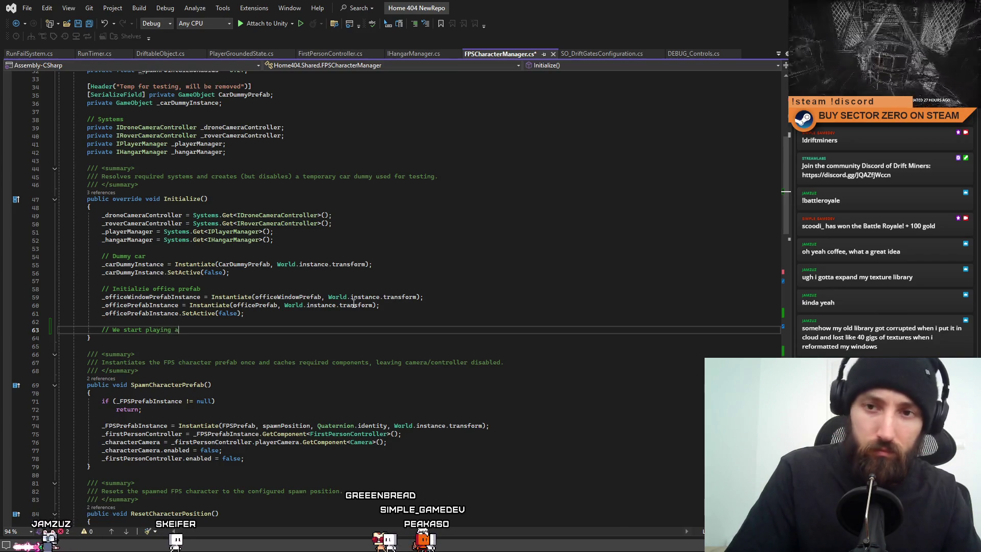
{"action": "type", "text": "ts character"}
{"action": "key", "text": "Return"}
{"action": "type", "text": "StartCharacterControl();"}
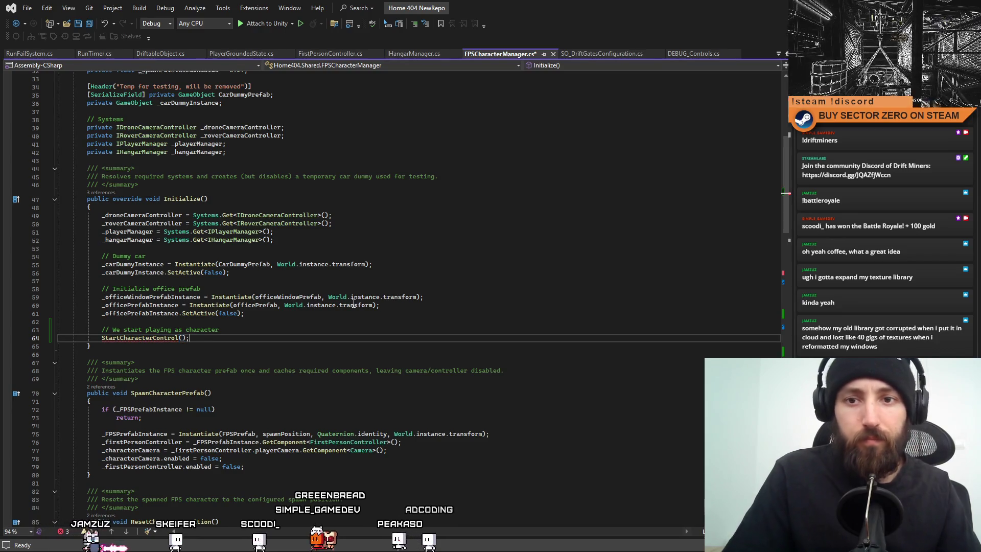
Save FPSCharacterManager.cs.
{"action": "left_click", "coordinate": [353, 312]}
{"action": "key", "text": "ctrl+s"}
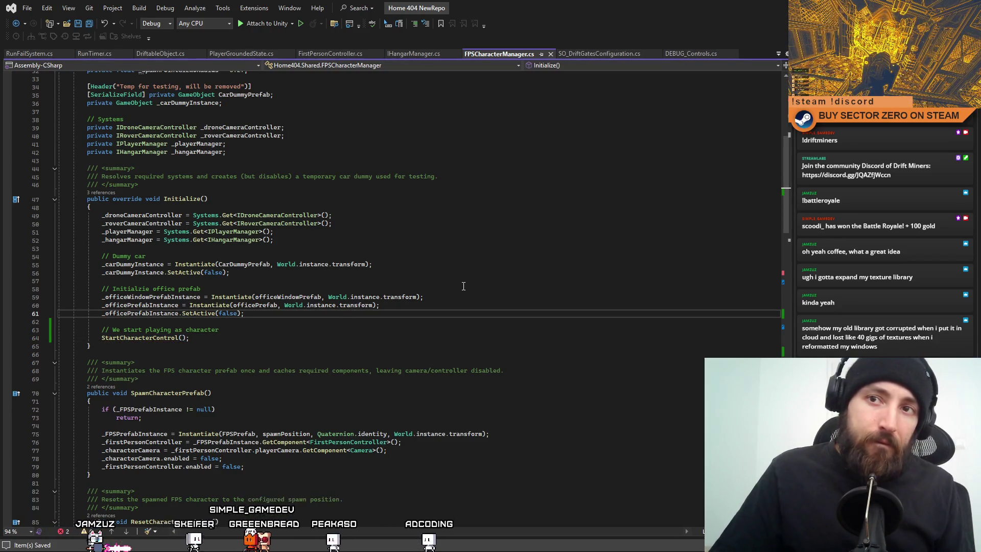
{"action": "left_click", "coordinate": [490, 259]}
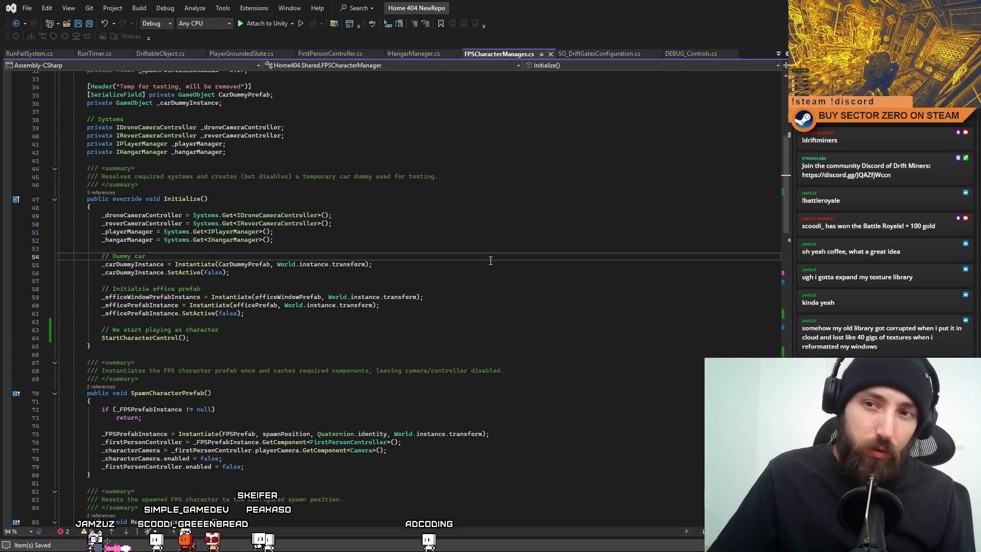
{"action": "scroll", "coordinate": [491, 260], "scroll_direction": "up", "scroll_amount": 4}
{"action": "scroll", "coordinate": [475, 268], "scroll_direction": "up", "scroll_amount": 3}
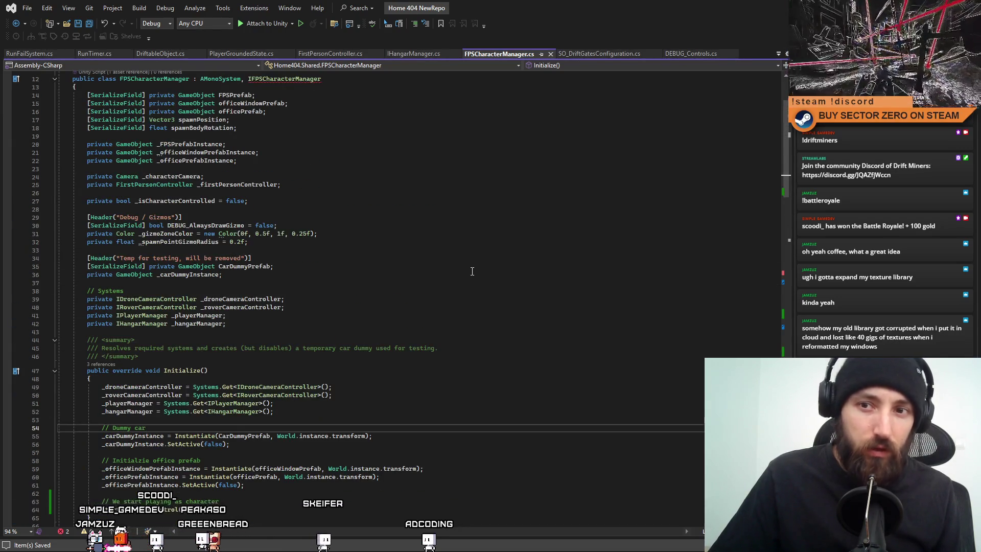
{"action": "left_click_drag", "start_coordinate": [783, 115], "coordinate": [782, 93]}
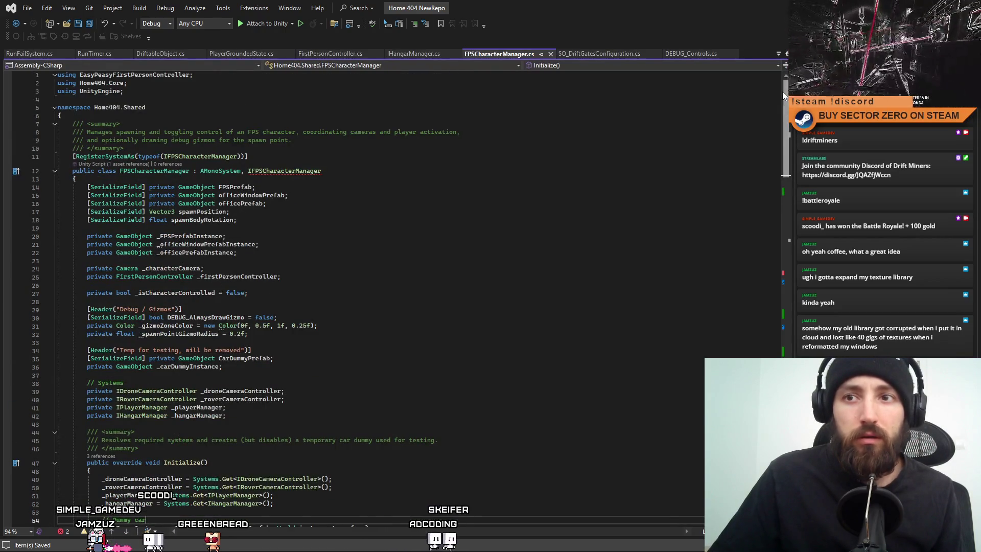
{"action": "scroll", "coordinate": [783, 117], "scroll_direction": "down", "scroll_amount": 2}
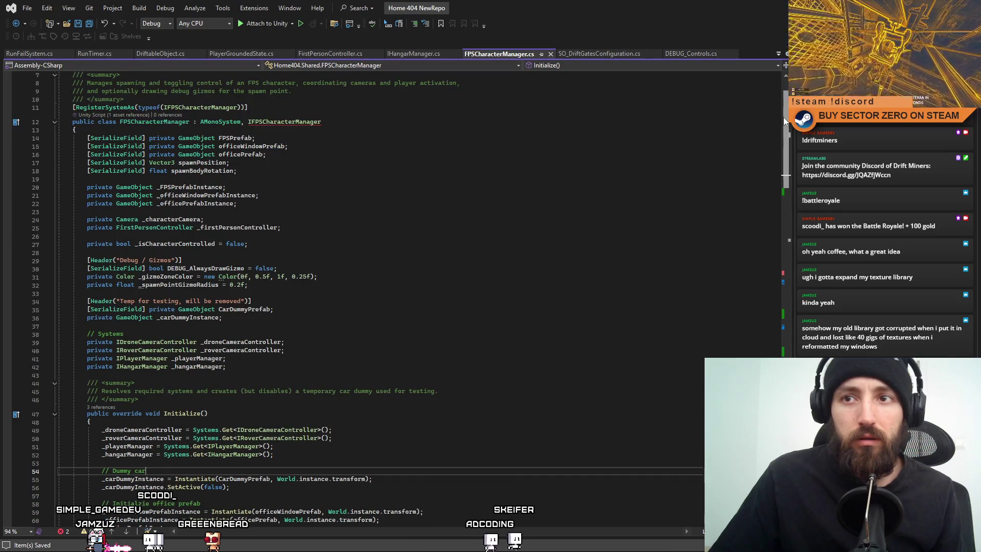
{"action": "mouse_move", "coordinate": [783, 117]}
{"action": "left_mouse_down"}
{"action": "mouse_move", "coordinate": [793, 267]}
{"action": "mouse_move", "coordinate": [781, 258]}
{"action": "left_mouse_up"}
Make StartCharacterControl and StopCharacterControl public instead of private.
{"action": "double_click", "coordinate": [98, 173]}
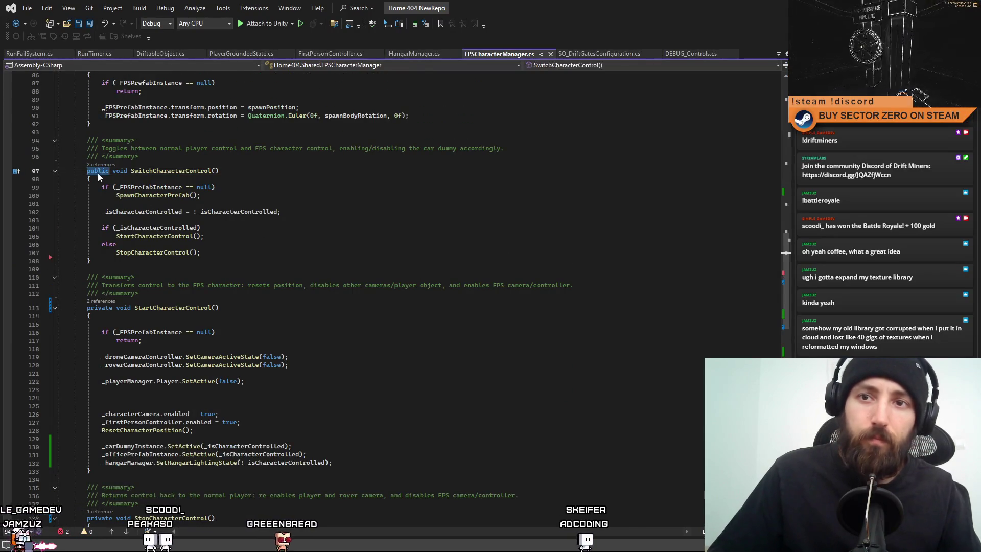
{"action": "left_click", "coordinate": [100, 308]}
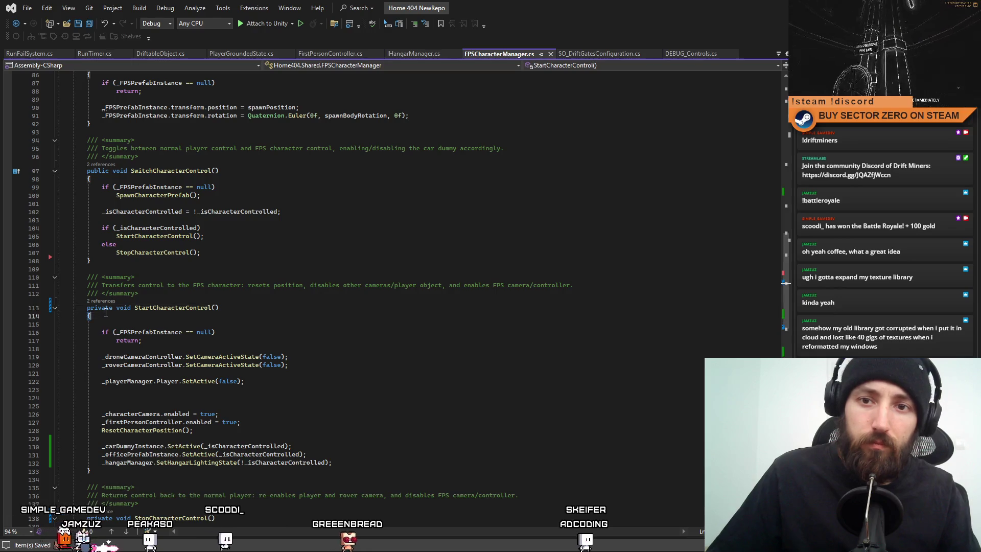
{"action": "double_click", "coordinate": [101, 307]}
{"action": "type", "text": "public"}
{"action": "scroll", "coordinate": [103, 360], "scroll_direction": "down", "scroll_amount": 6}
{"action": "double_click", "coordinate": [100, 371]}
{"action": "type", "text": "public"}
{"action": "scroll", "coordinate": [342, 373], "scroll_direction": "up", "scroll_amount": 2}
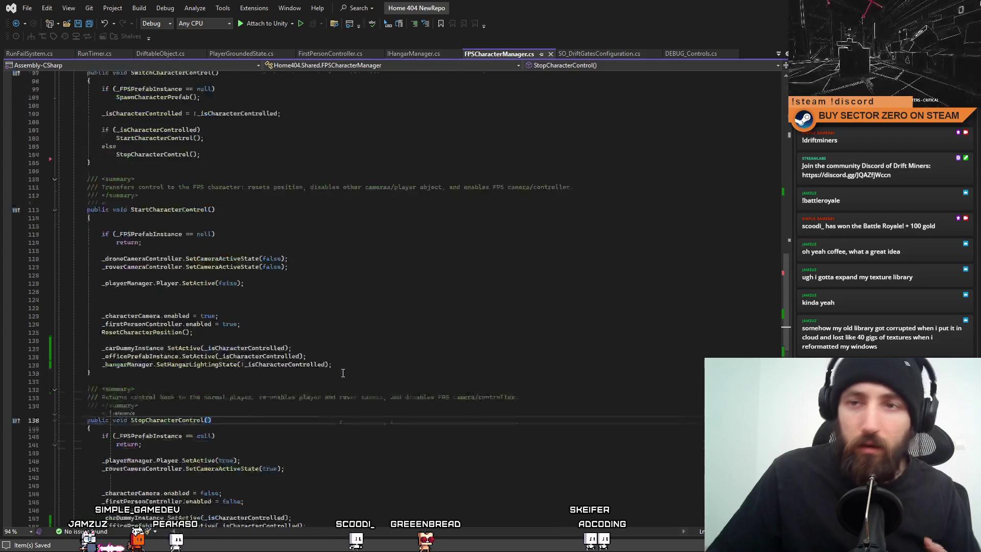
{"action": "scroll", "coordinate": [343, 373], "scroll_direction": "up", "scroll_amount": 5}
{"action": "mouse_move", "coordinate": [787, 231]}
{"action": "left_mouse_down"}
{"action": "mouse_move", "coordinate": [789, 107]}
{"action": "mouse_move", "coordinate": [794, 354]}
{"action": "mouse_move", "coordinate": [780, 102]}
{"action": "mouse_move", "coordinate": [772, 262]}
{"action": "mouse_move", "coordinate": [788, 344]}
{"action": "mouse_move", "coordinate": [796, 136]}
{"action": "left_mouse_up"}
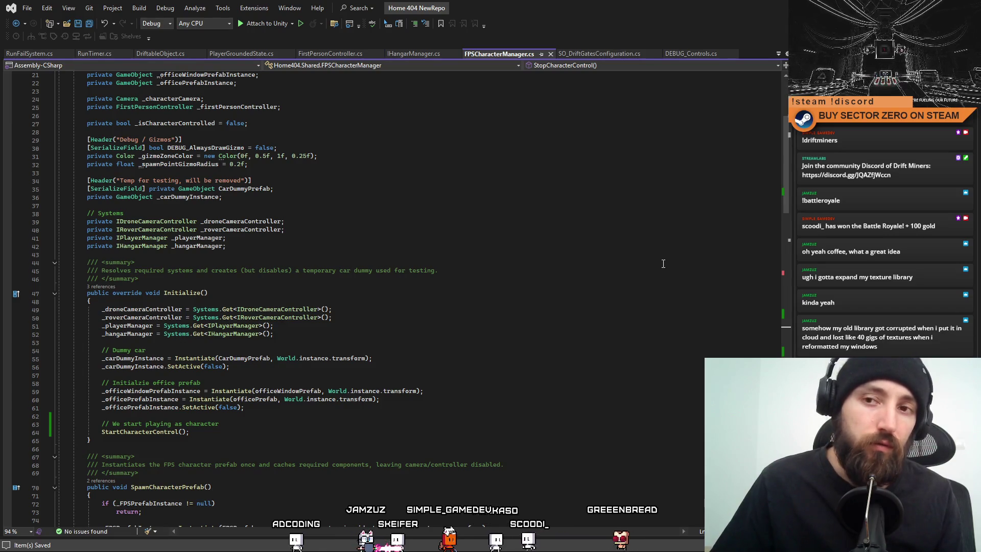
Switch to the Unity editor and run the game to test the refactor.
{"action": "left_click", "coordinate": [537, 293]}
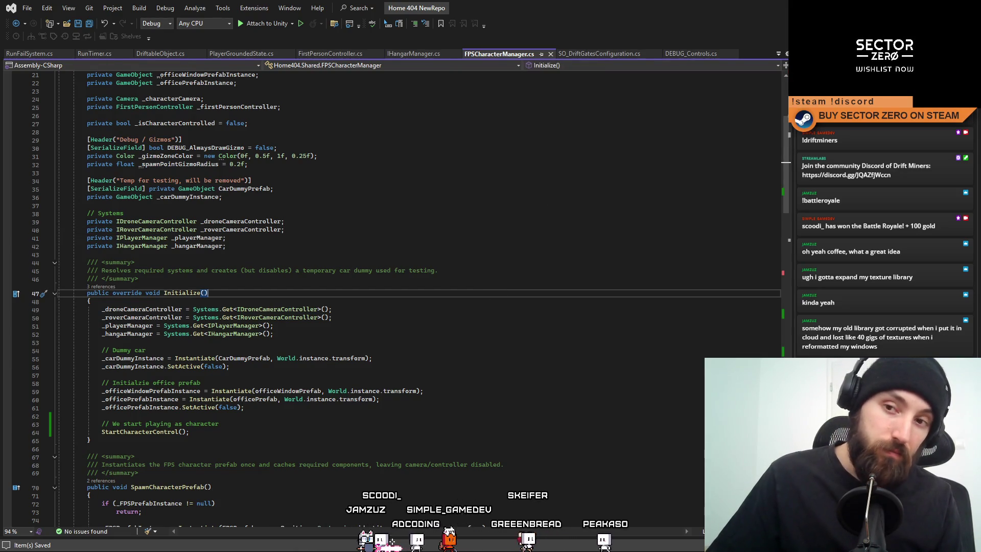
{"action": "key", "text": "alt+Tab"}
{"action": "left_click", "coordinate": [529, 34]}
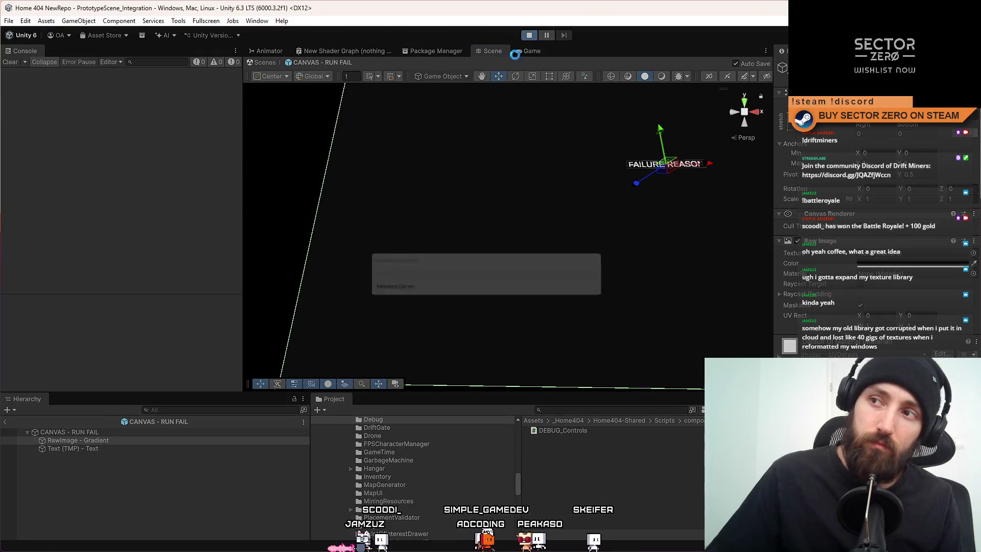
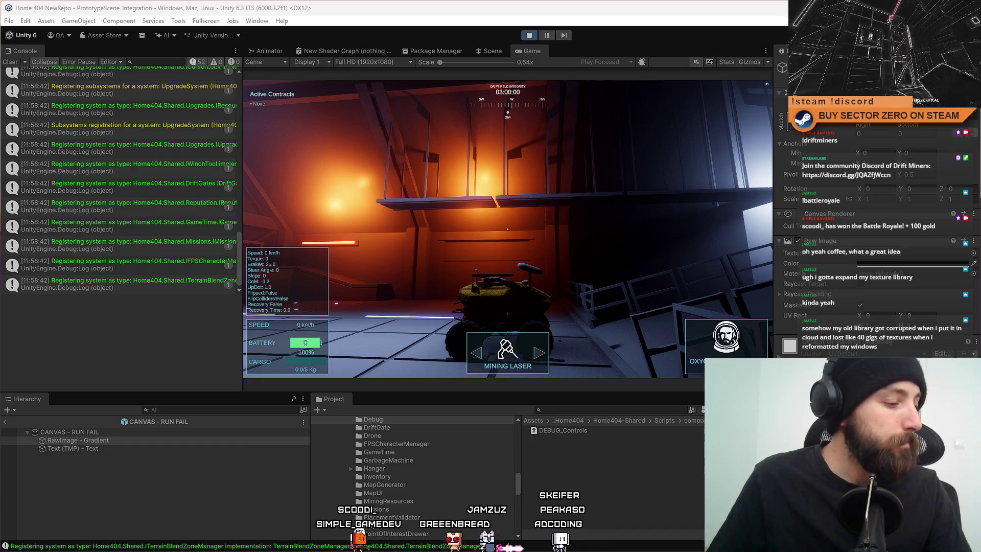
Take control of the running game, drive the rover toward the portal, then stop Play.
{"action": "left_click", "coordinate": [541, 177]}
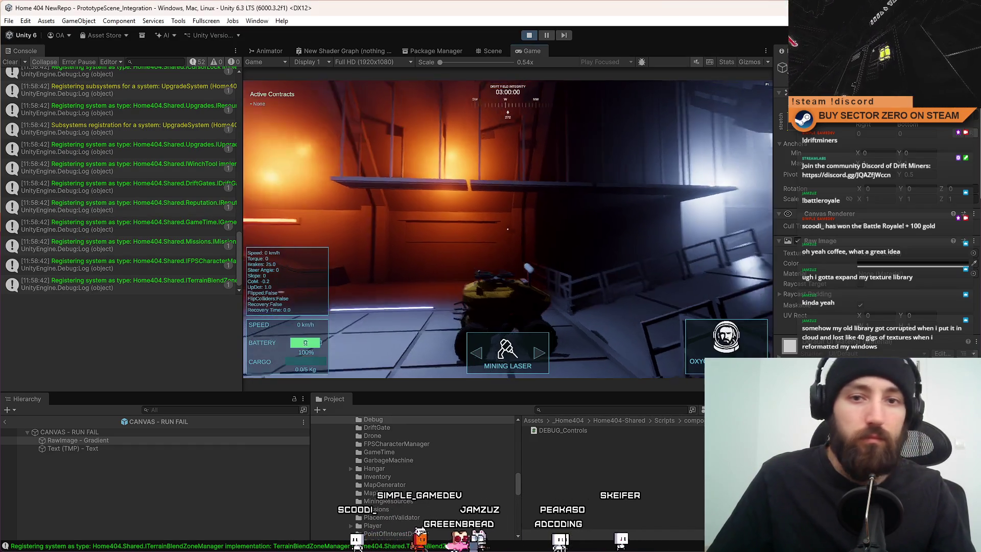
{"action": "key", "text": "w"}
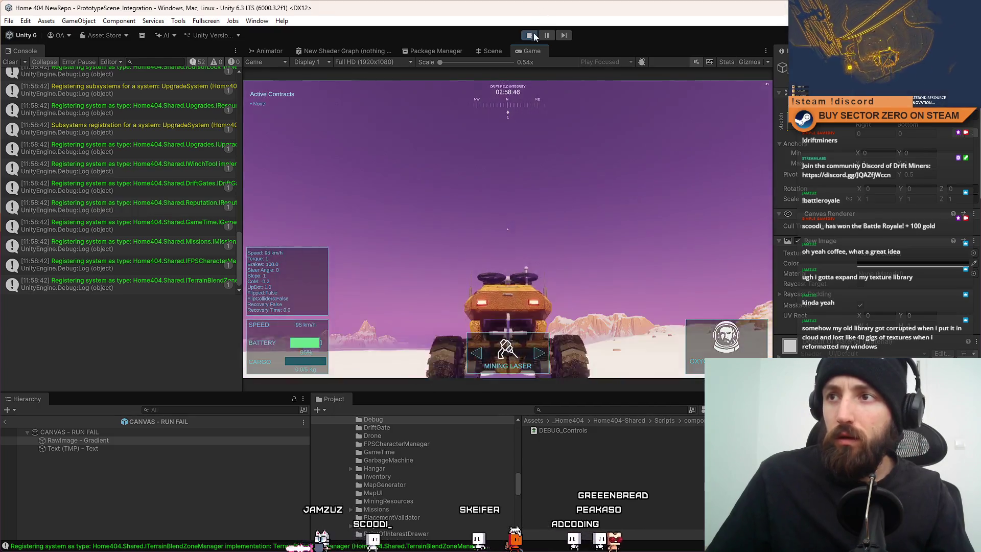
{"action": "left_click", "coordinate": [533, 35]}
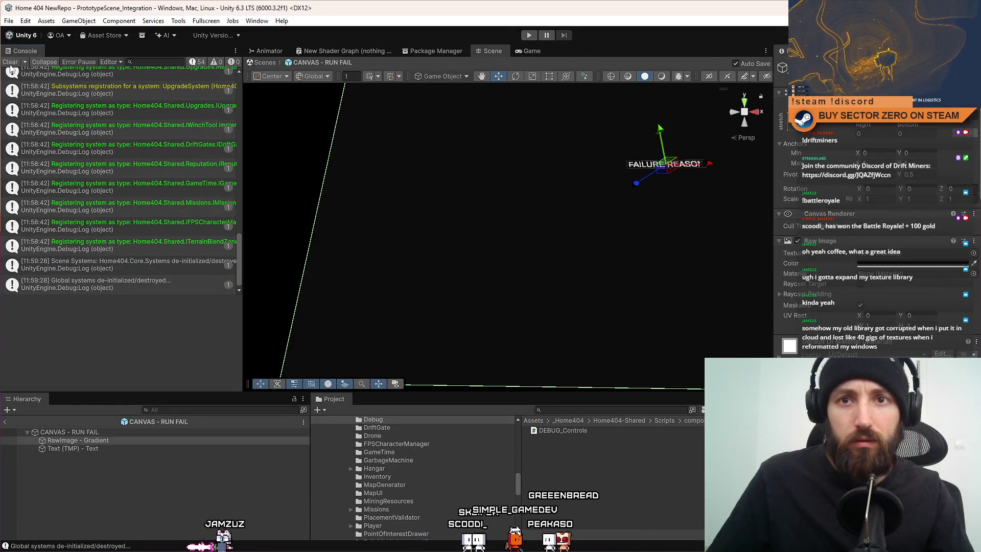
Clear the Console, run another Play test, stop it and switch to the code editor.
{"action": "left_click", "coordinate": [11, 62]}
{"action": "left_click", "coordinate": [532, 39]}
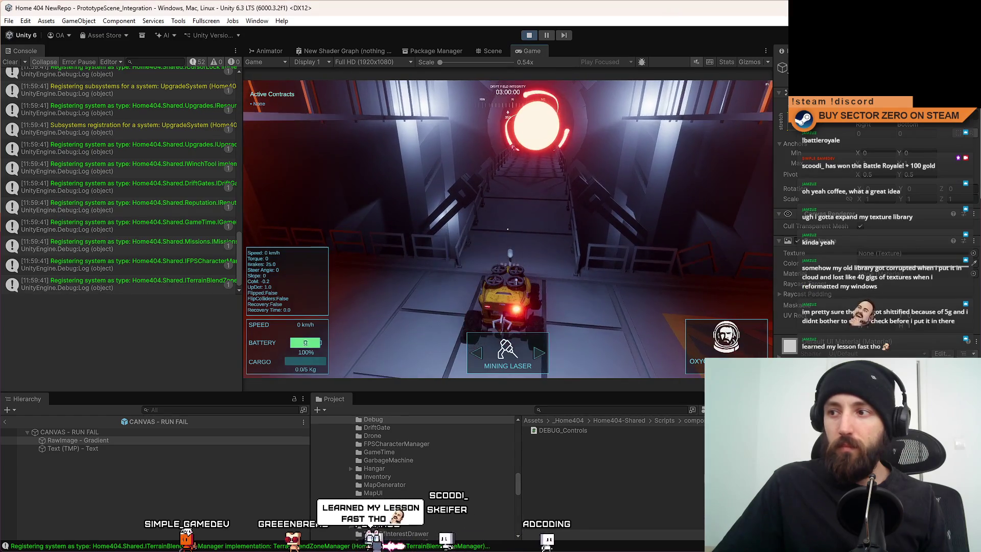
{"action": "left_click", "coordinate": [535, 35]}
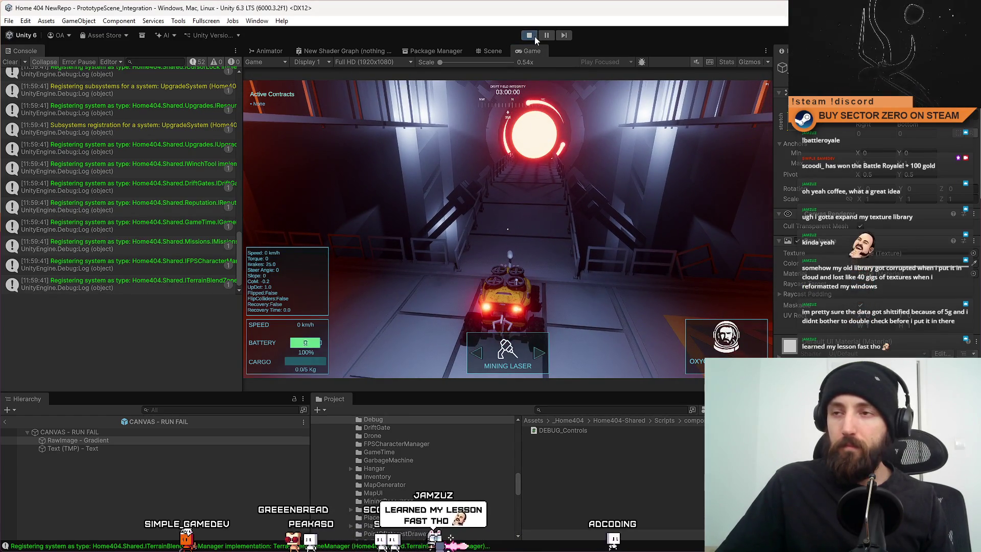
{"action": "key", "text": "alt+Tab"}
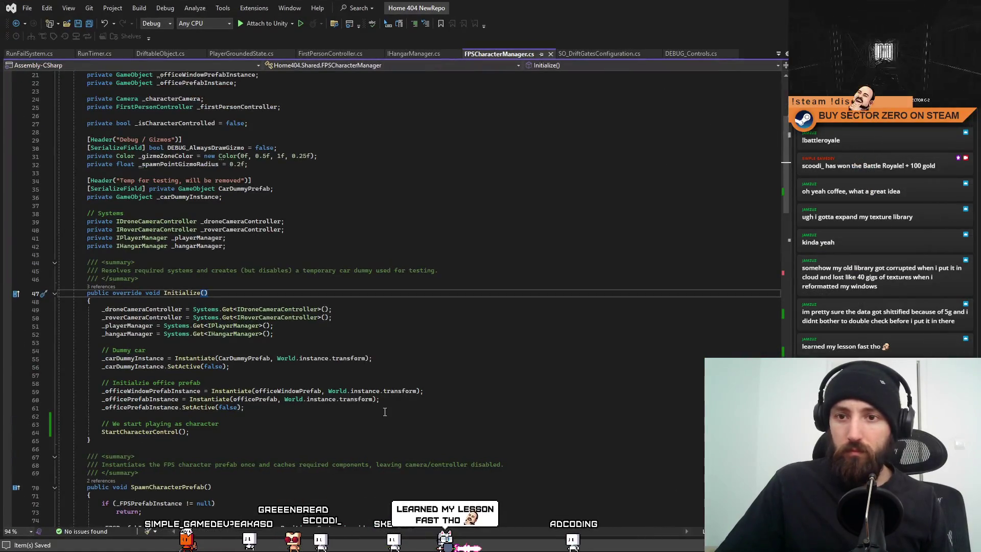
{"action": "left_click", "coordinate": [474, 377]}
{"action": "scroll", "coordinate": [473, 377], "scroll_direction": "up", "scroll_amount": 3}
{"action": "scroll", "coordinate": [483, 400], "scroll_direction": "up", "scroll_amount": 4}
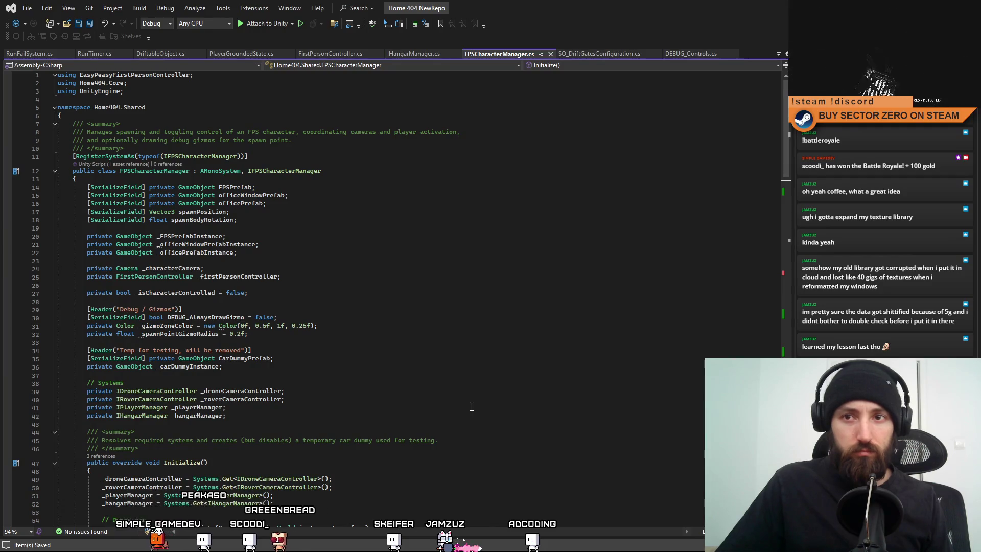
{"action": "scroll", "coordinate": [481, 402], "scroll_direction": "down", "scroll_amount": 4}
{"action": "scroll", "coordinate": [482, 402], "scroll_direction": "down", "scroll_amount": 6}
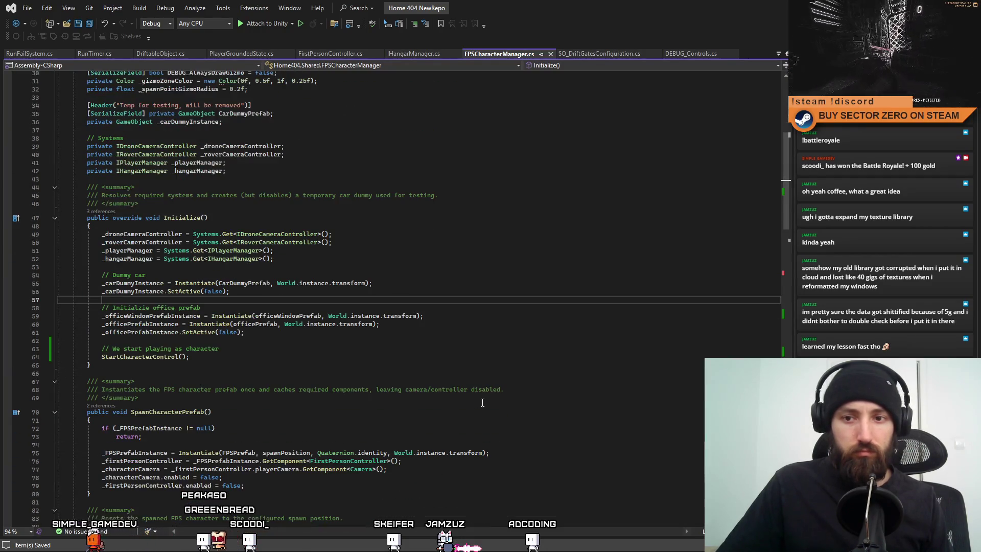
{"action": "double_click", "coordinate": [130, 358]}
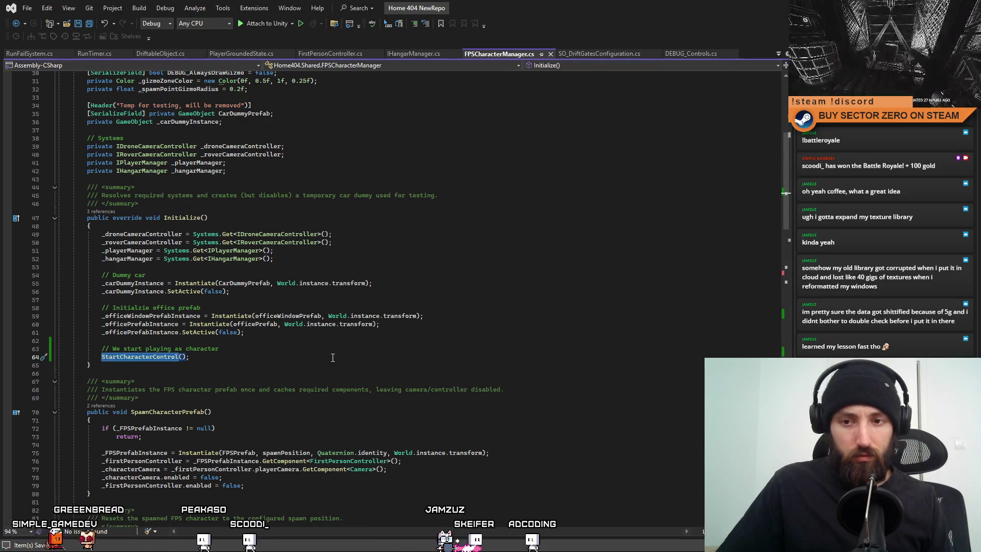
{"action": "left_click", "coordinate": [338, 358]}
{"action": "scroll", "coordinate": [353, 376], "scroll_direction": "up", "scroll_amount": 1}
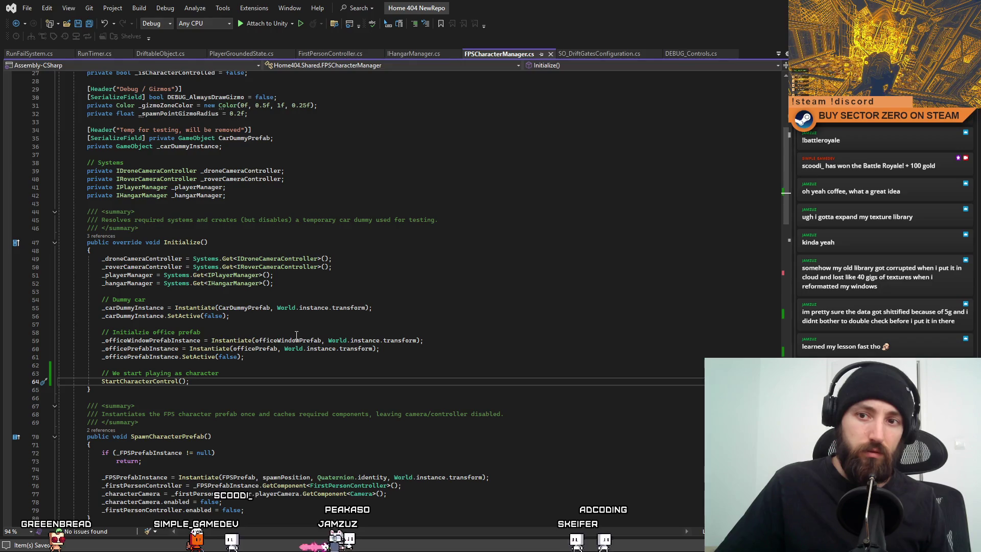
{"action": "left_click", "coordinate": [156, 308]}
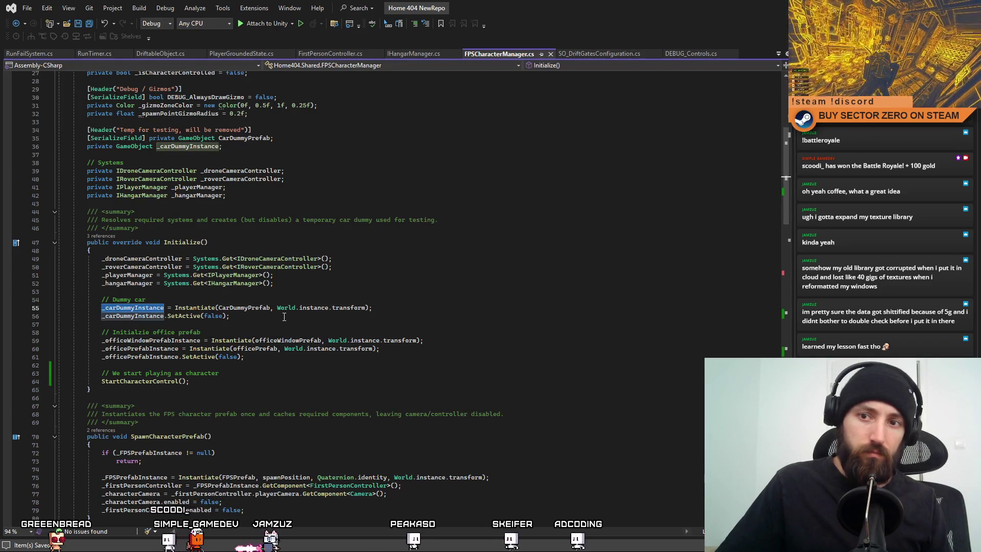
{"action": "left_click", "coordinate": [284, 317]}
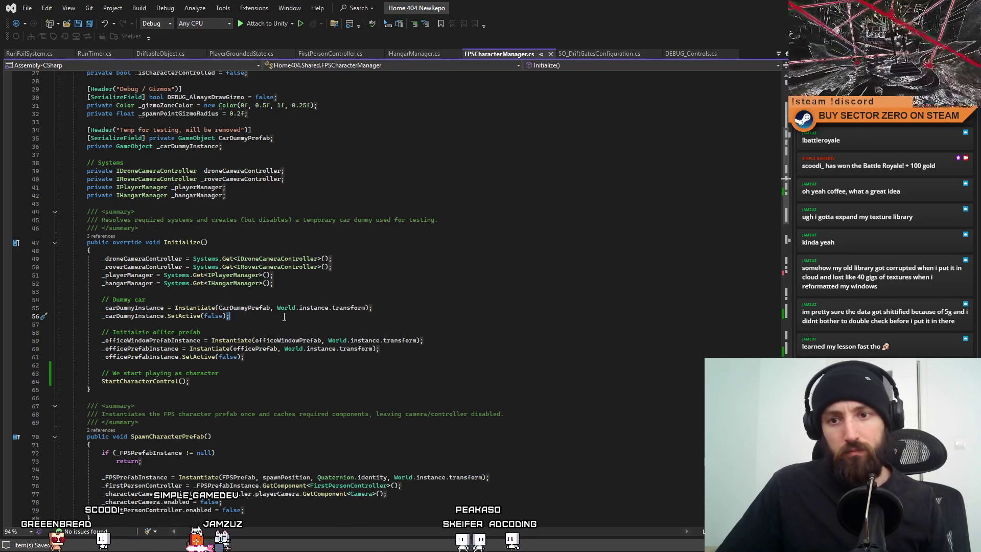
{"action": "left_click", "coordinate": [298, 373]}
{"action": "scroll", "coordinate": [301, 375], "scroll_direction": "down", "scroll_amount": 1}
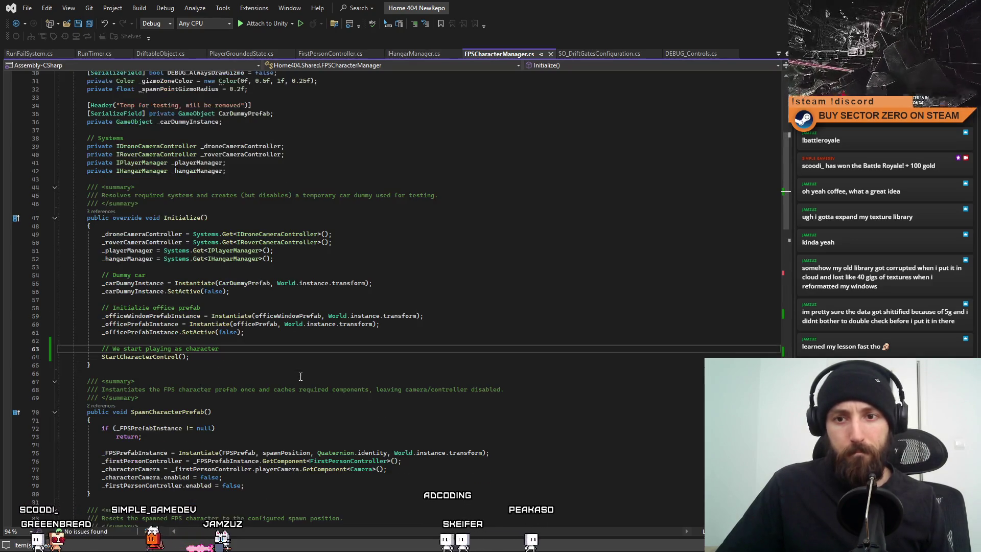
{"action": "scroll", "coordinate": [301, 377], "scroll_direction": "down", "scroll_amount": 4}
{"action": "scroll", "coordinate": [300, 376], "scroll_direction": "down", "scroll_amount": 4}
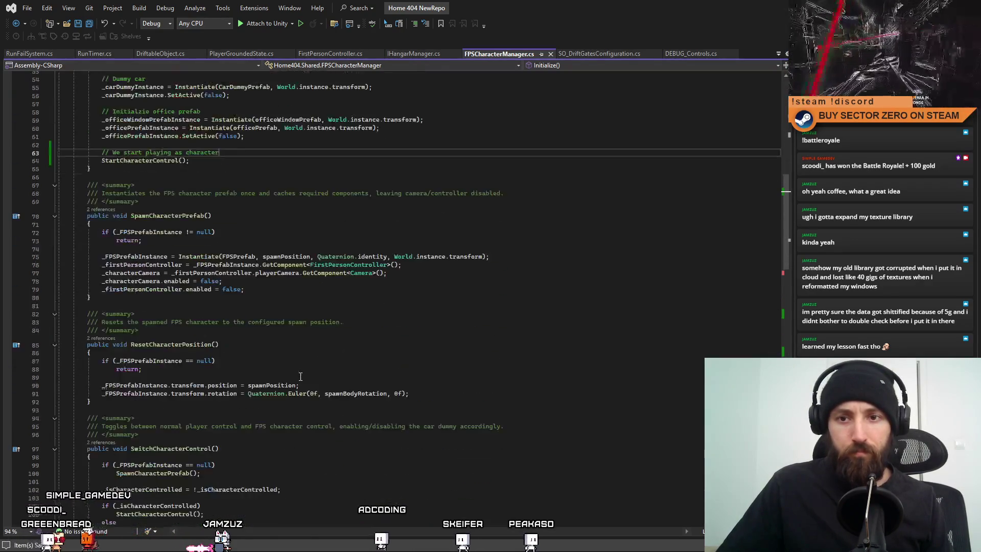
{"action": "scroll", "coordinate": [300, 376], "scroll_direction": "down", "scroll_amount": 5}
{"action": "scroll", "coordinate": [301, 377], "scroll_direction": "down", "scroll_amount": 3}
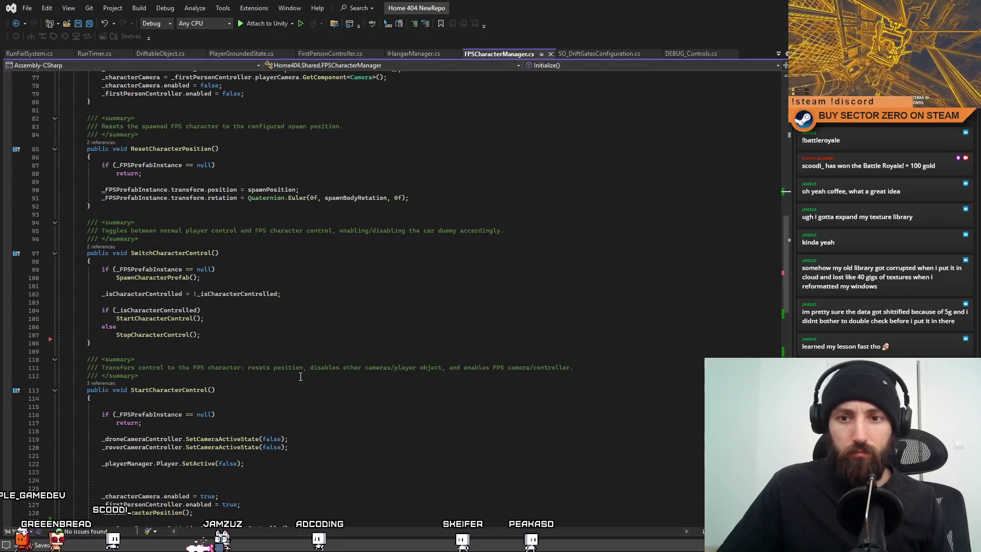
{"action": "scroll", "coordinate": [300, 376], "scroll_direction": "down", "scroll_amount": 2}
{"action": "scroll", "coordinate": [300, 377], "scroll_direction": "down", "scroll_amount": 1}
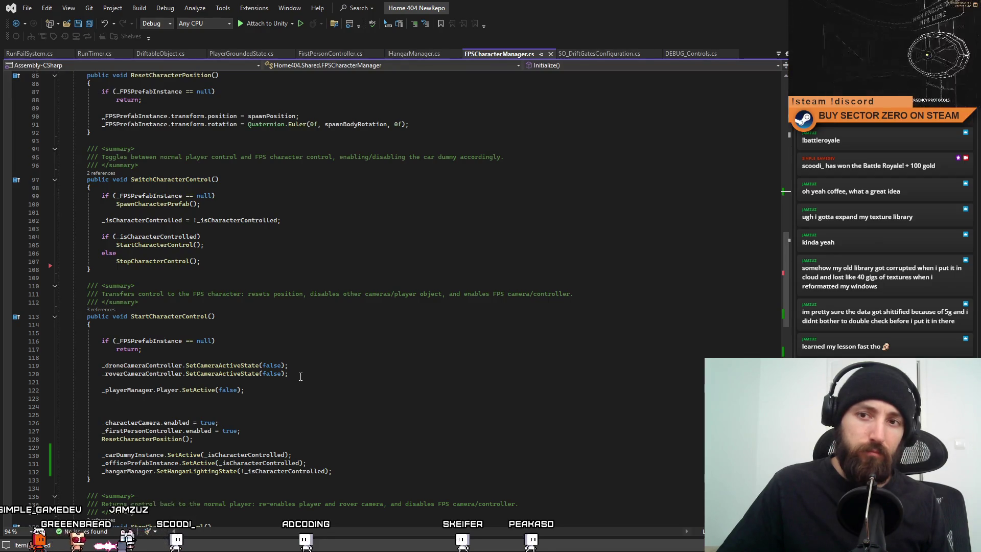
{"action": "scroll", "coordinate": [301, 377], "scroll_direction": "up", "scroll_amount": 8}
{"action": "scroll", "coordinate": [301, 376], "scroll_direction": "down", "scroll_amount": 3}
{"action": "scroll", "coordinate": [300, 377], "scroll_direction": "down", "scroll_amount": 4}
{"action": "scroll", "coordinate": [301, 377], "scroll_direction": "down", "scroll_amount": 3}
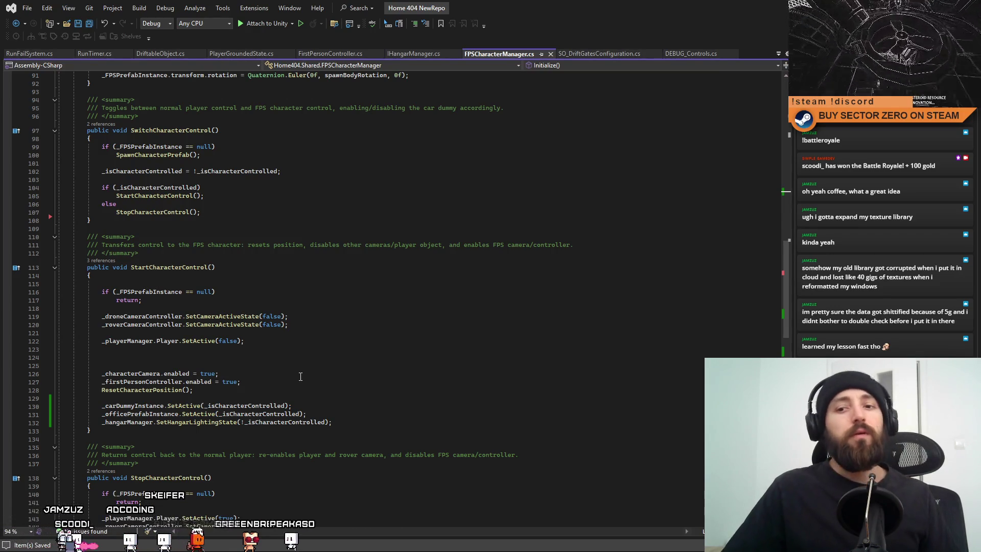
{"action": "key", "text": "alt+Tab"}
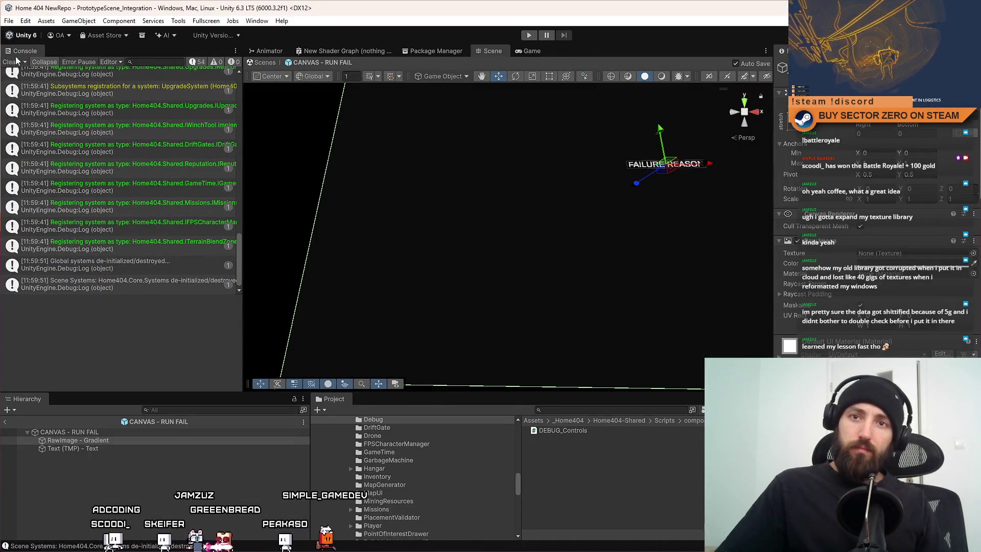
Clear the Console and start a fresh Play session to test the fix.
{"action": "left_click", "coordinate": [11, 61]}
{"action": "left_click", "coordinate": [529, 37]}
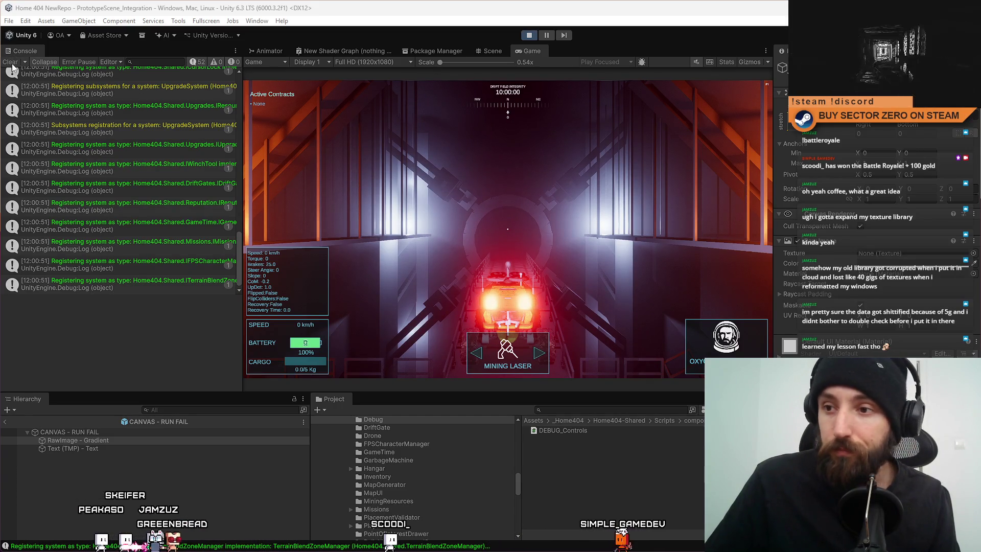
{"action": "left_click", "coordinate": [510, 202]}
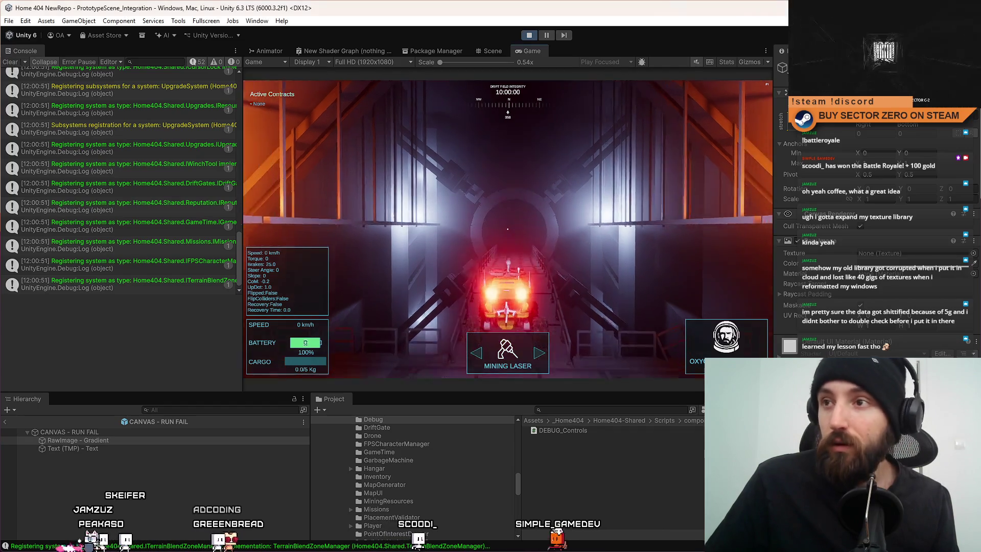
Drive the rover out of the tunnel toward the door with the game fullscreen.
{"action": "key", "text": "w"}
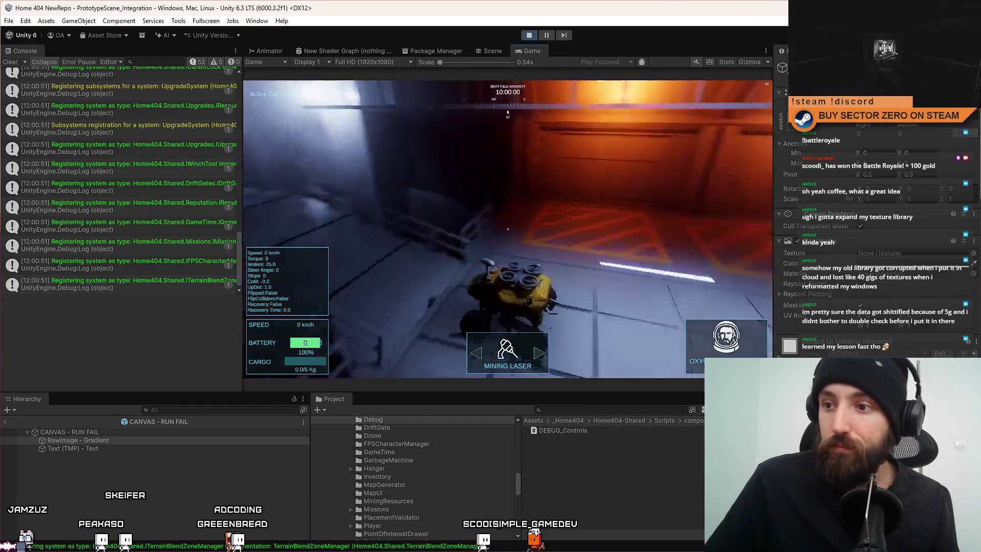
{"action": "key", "text": "d"}
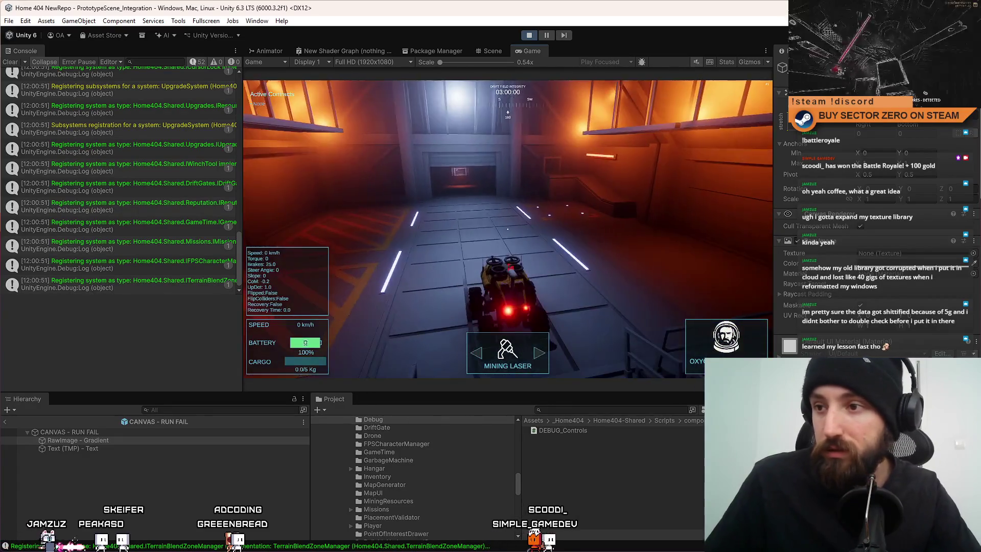
{"action": "key", "text": "F10"}
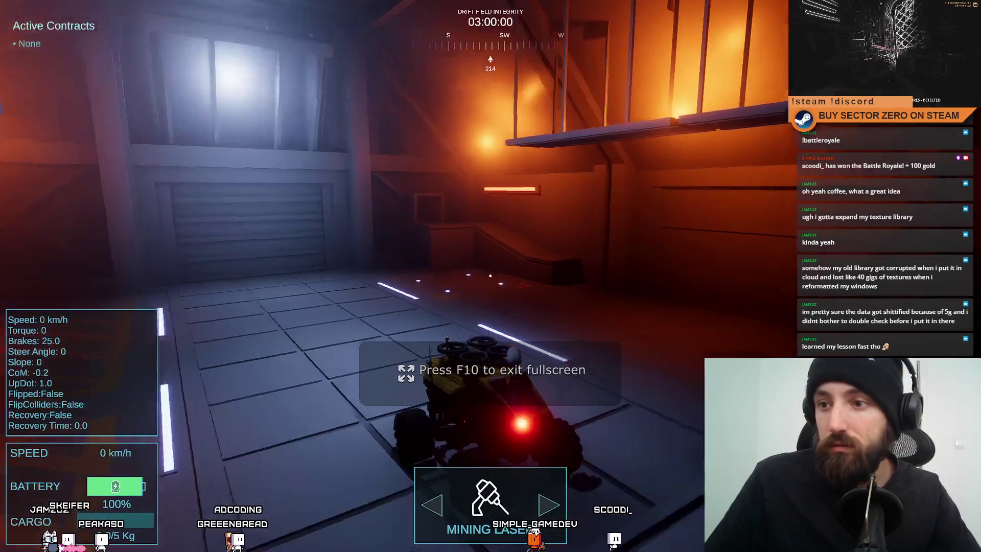
Drive the rover around, up the ramp and through the pink portal into the hangar.
{"action": "key", "text": "w"}
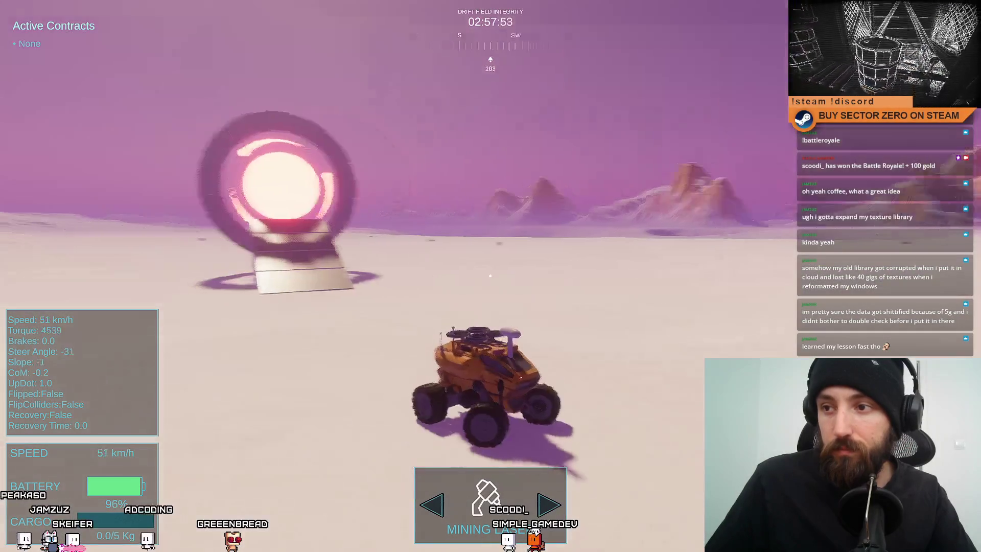
{"action": "key", "text": "s"}
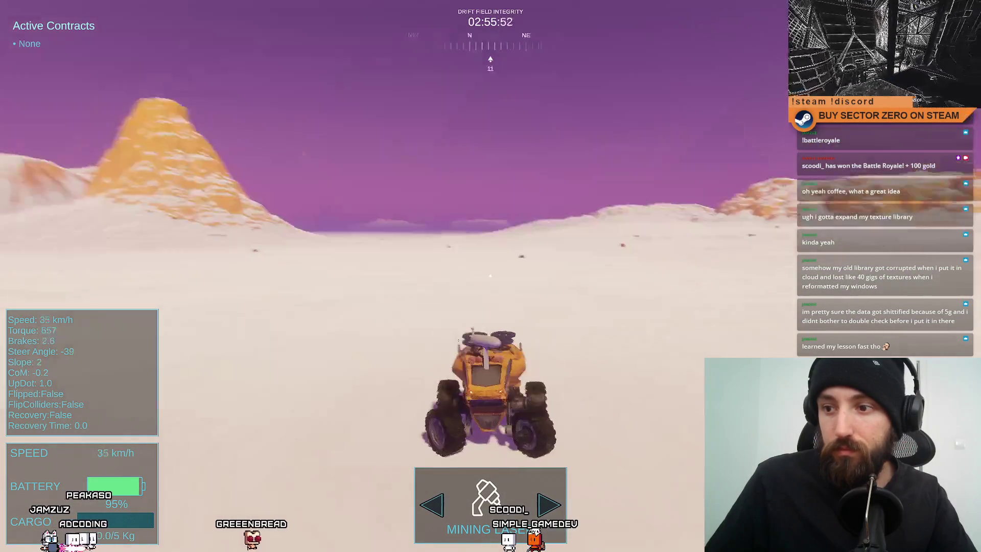
{"action": "key", "text": "d"}
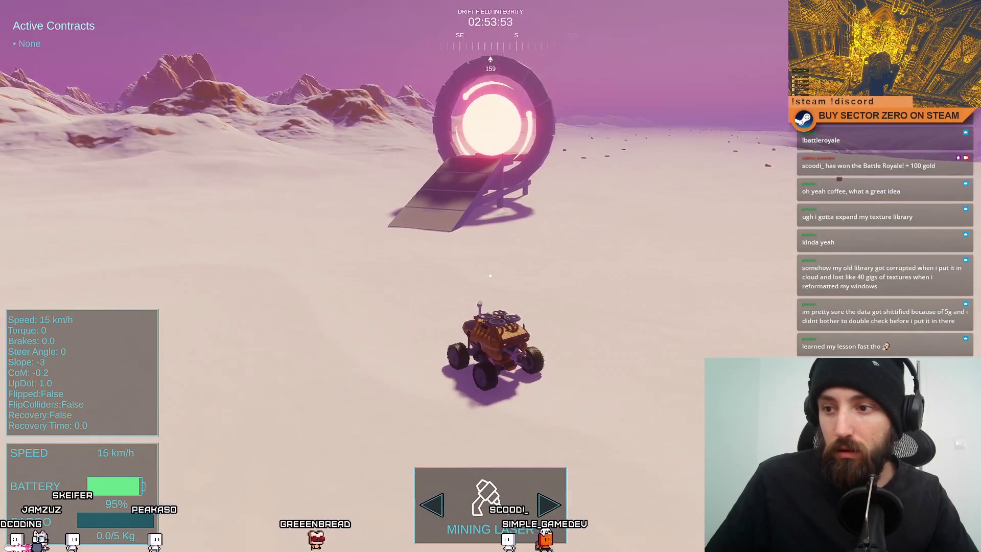
{"action": "key", "text": "w"}
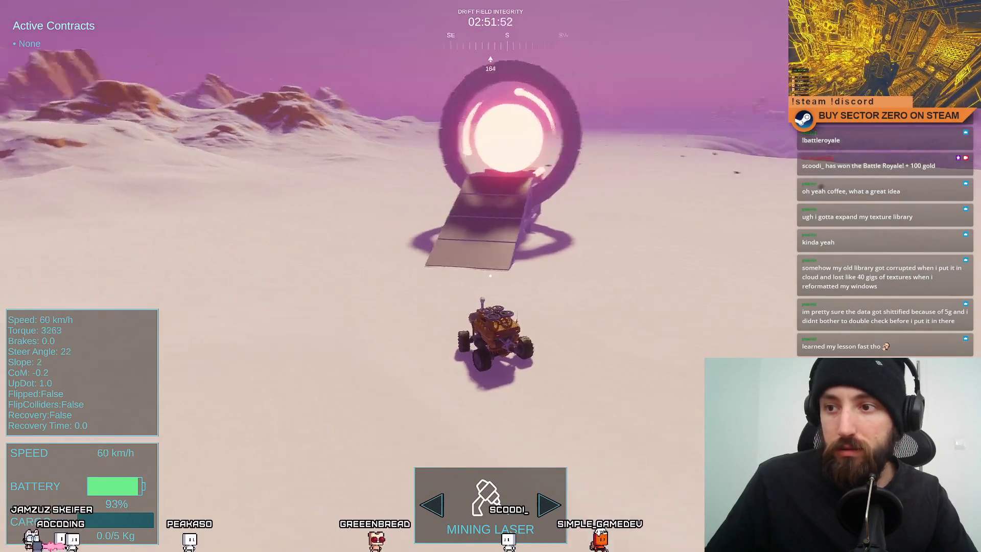
{"action": "key", "text": "a"}
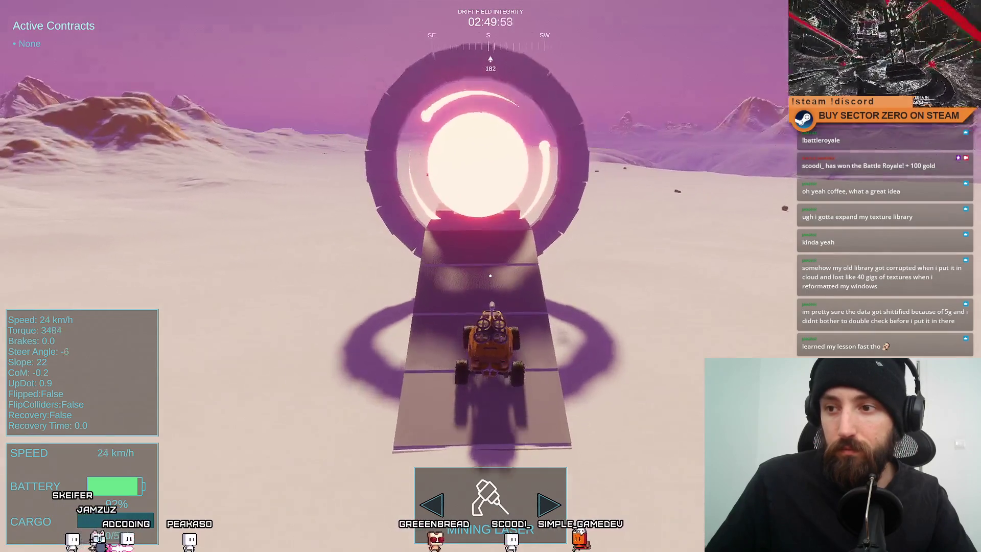
{"action": "key", "text": "w"}
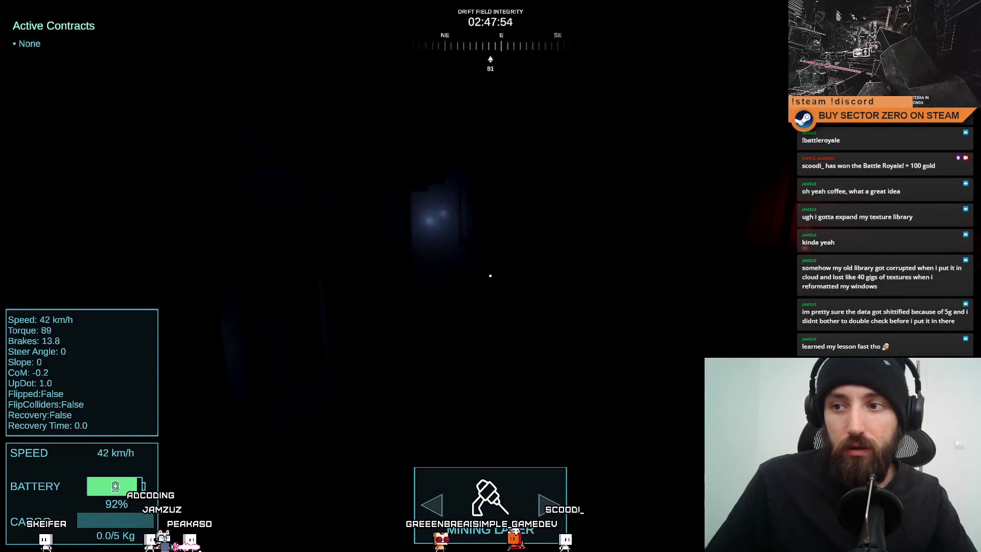
{"action": "key", "text": "s"}
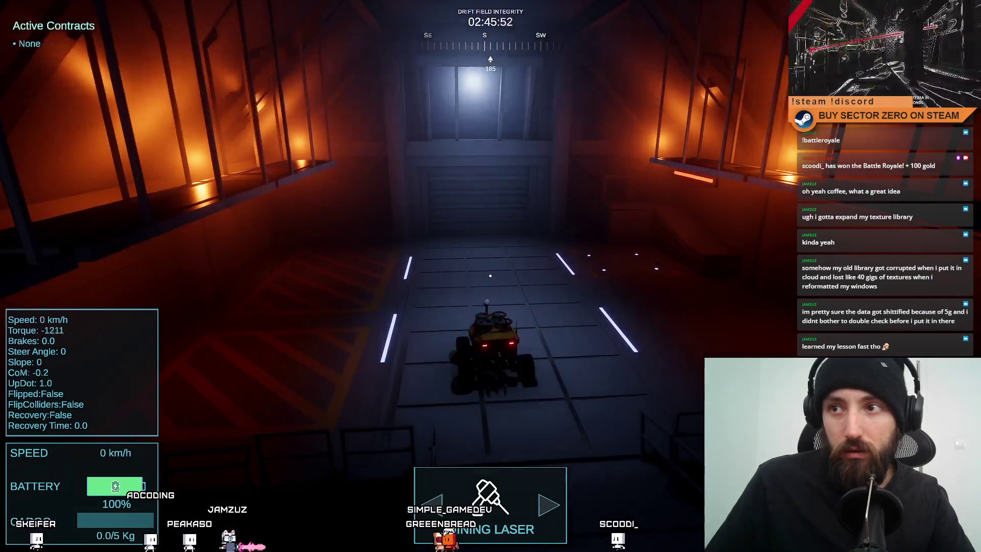
Toggle the Game view out of and back into fullscreen, ending in the editor.
{"action": "key", "text": "w"}
{"action": "key", "text": "F11"}
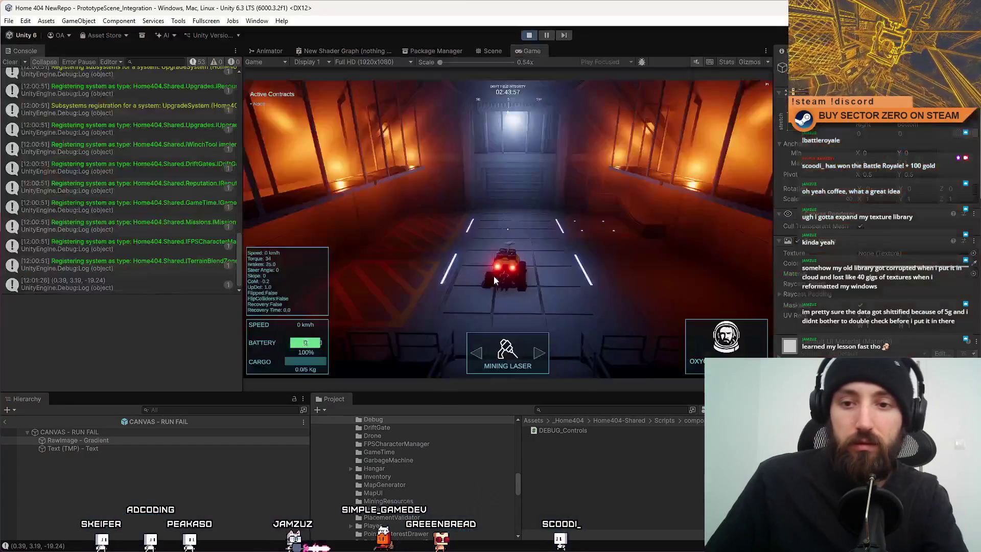
{"action": "key", "text": "F10"}
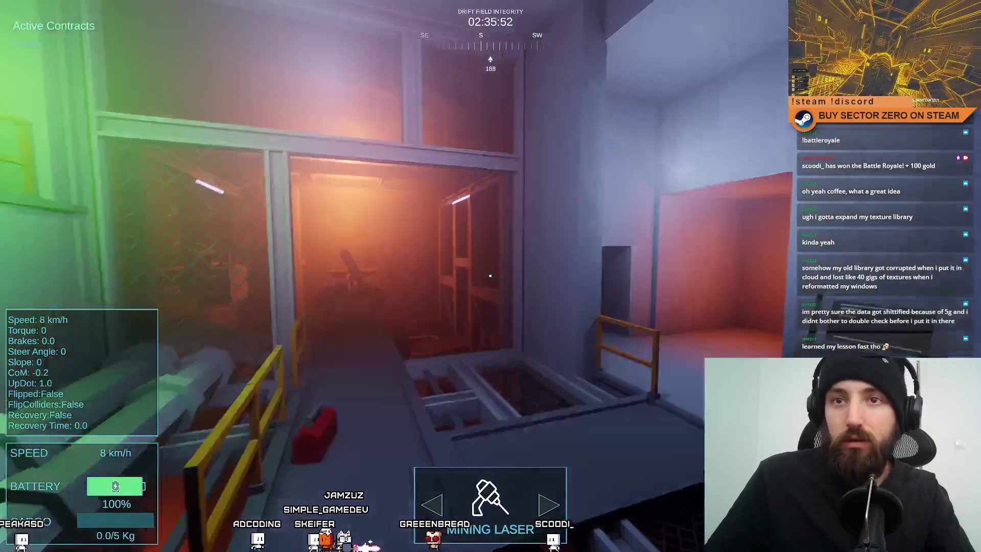
{"action": "key", "text": "F11"}
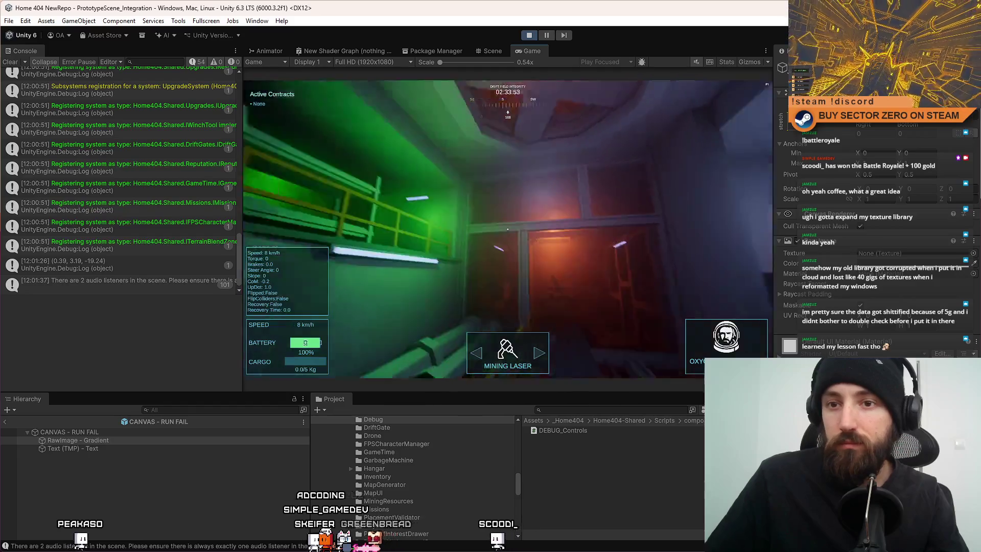
Inspect the Console entries and jump from the position log to DriftGate.cs.
{"action": "left_click", "coordinate": [181, 264]}
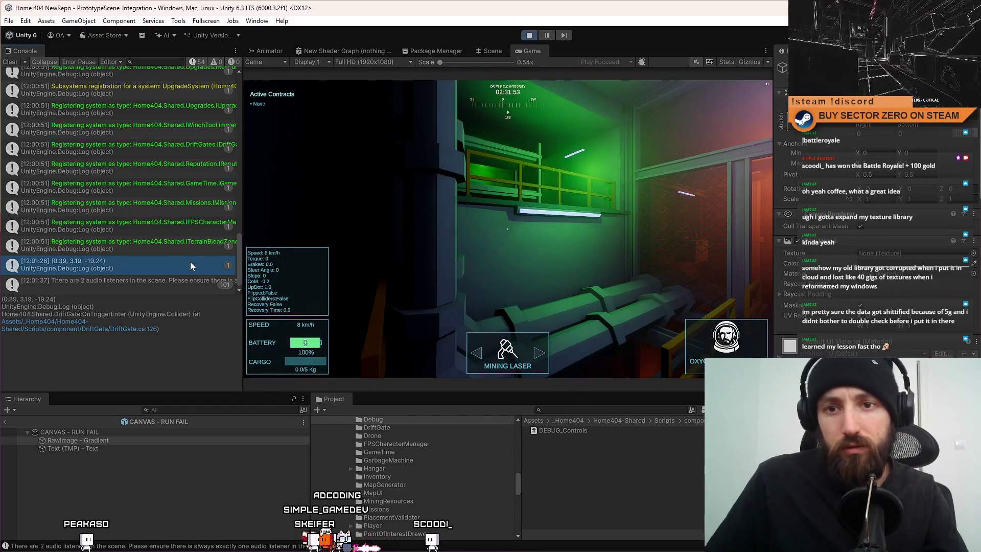
{"action": "left_click", "coordinate": [159, 285]}
{"action": "double_click", "coordinate": [177, 263]}
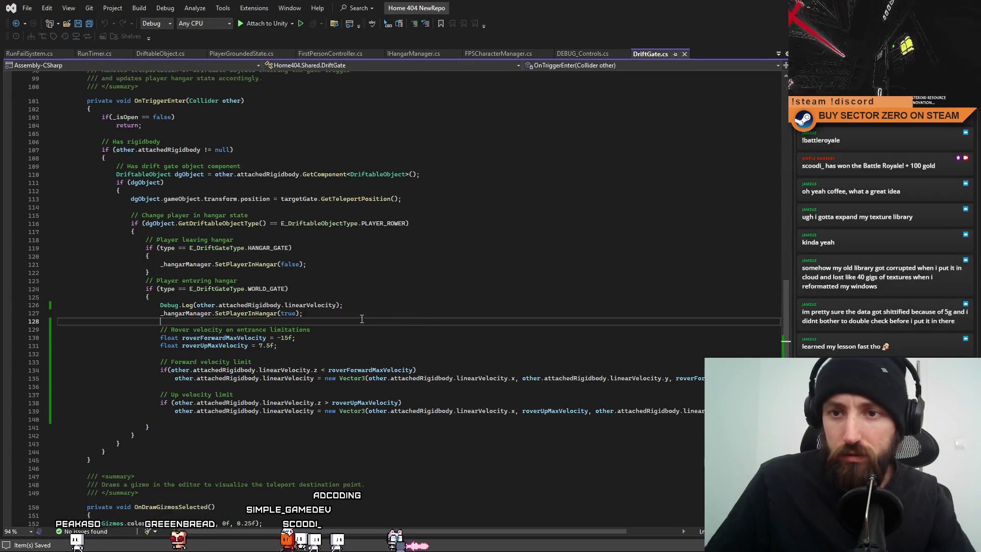
Delete the velocity Debug.Log line in OnTriggerEnter, save DriftGate.cs and return to Unity.
{"action": "key", "text": "Up"}
{"action": "key", "text": "Up"}
{"action": "key", "text": "ctrl+l"}
{"action": "left_click", "coordinate": [443, 320]}
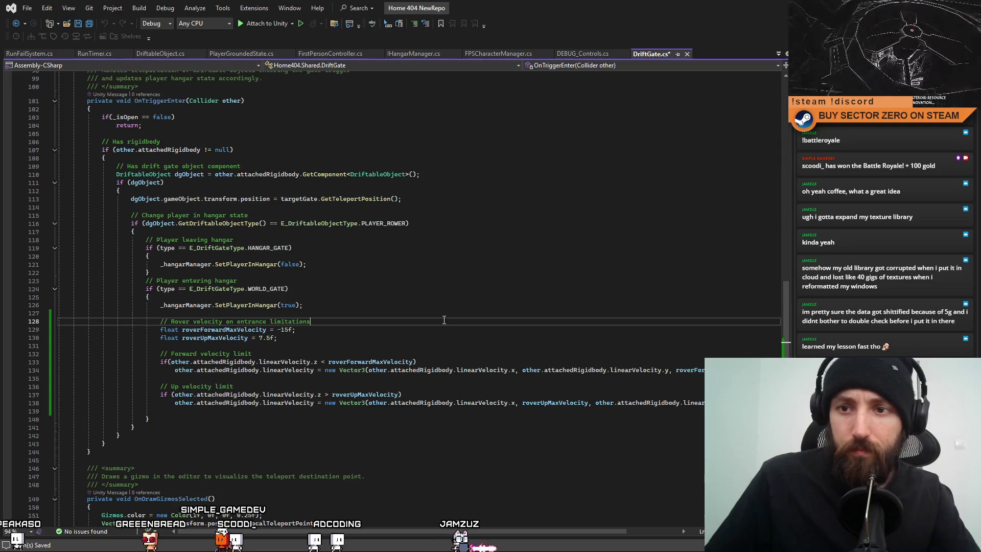
{"action": "key", "text": "Up"}
{"action": "key", "text": "Up"}
{"action": "key", "text": "Up"}
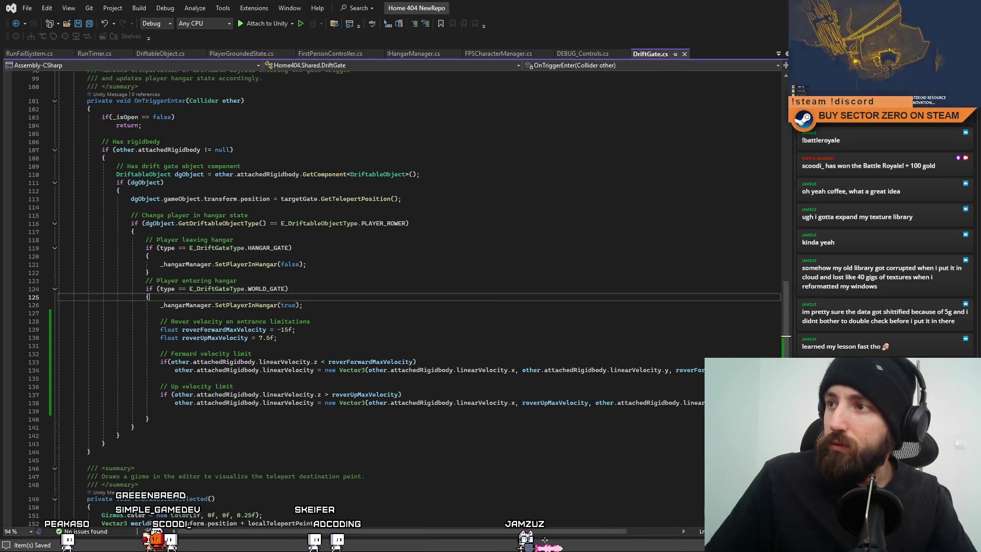
{"action": "key", "text": "alt+Tab"}
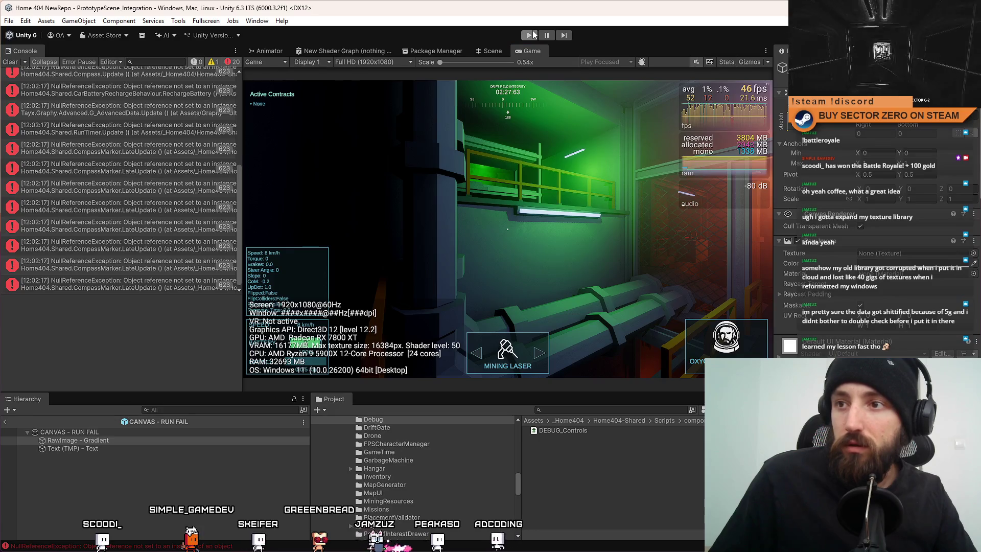
Stop Play, clear the Console and start a fresh fullscreen Play session.
{"action": "left_click", "coordinate": [531, 35]}
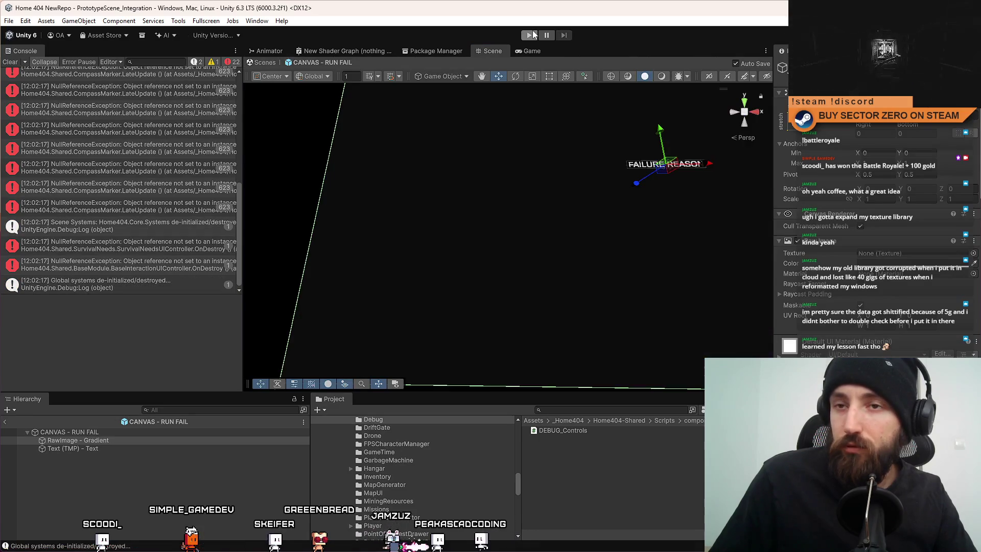
{"action": "left_click", "coordinate": [11, 62]}
{"action": "left_click", "coordinate": [528, 34]}
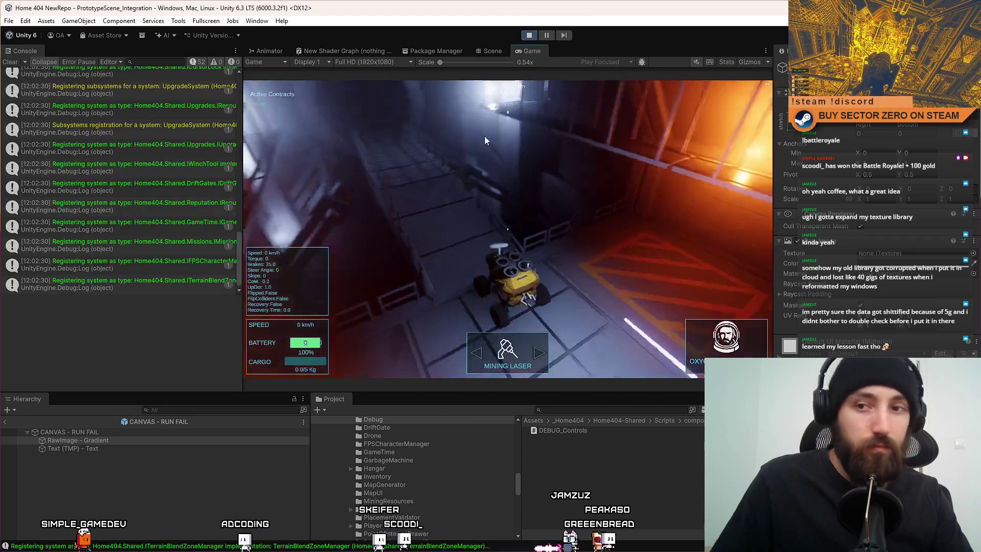
{"action": "left_click", "coordinate": [484, 141]}
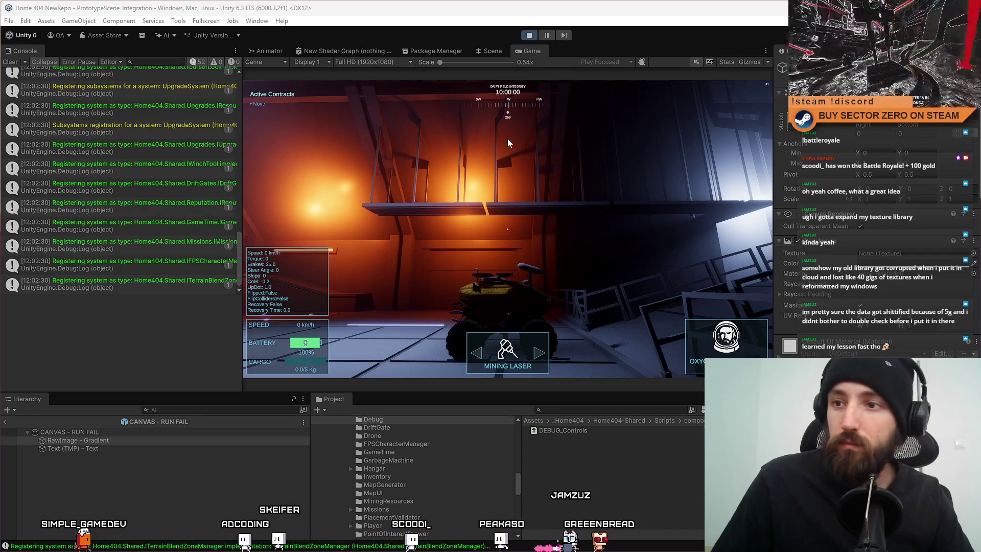
{"action": "key", "text": "F10"}
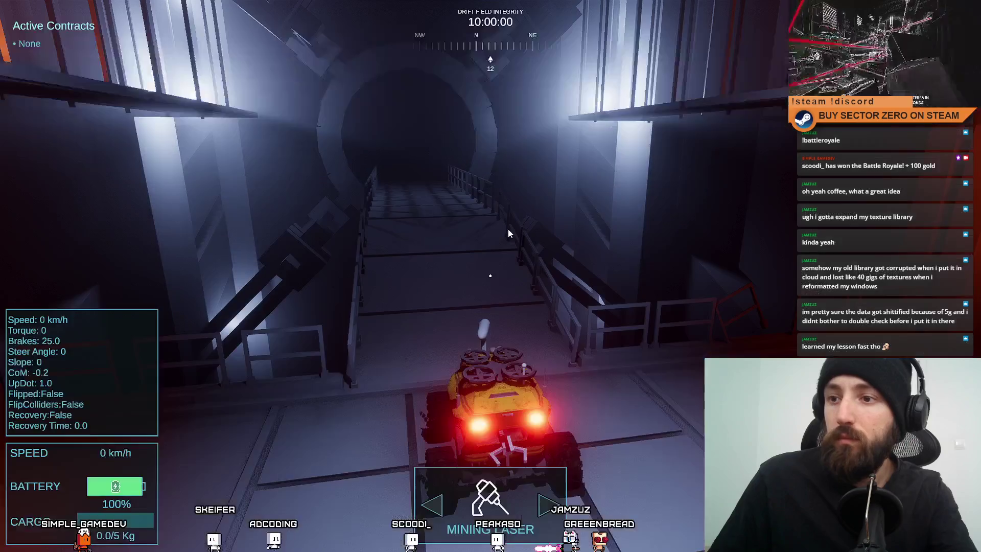
Drive the rover down the tunnel and through the portal into the hangar.
{"action": "key", "text": "w"}
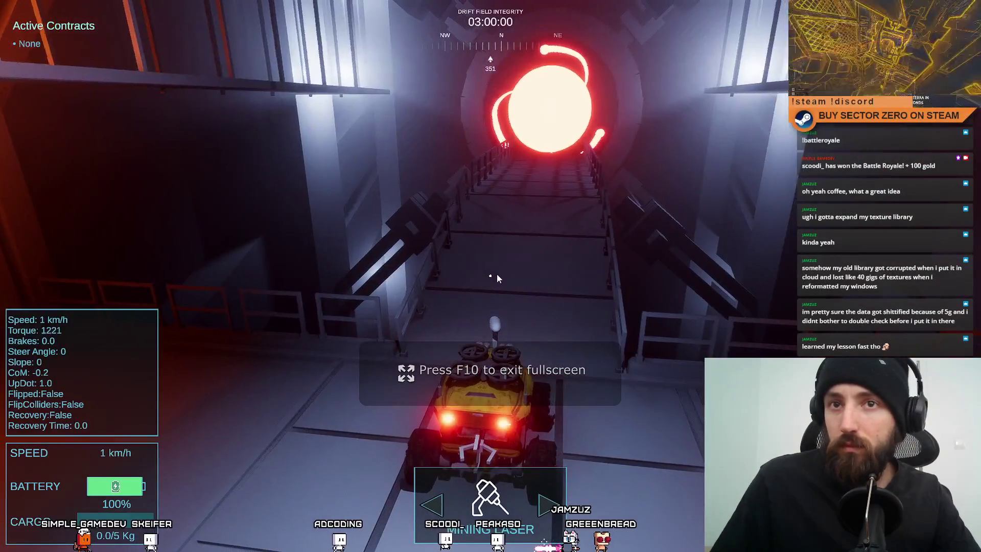
{"action": "key", "text": "w"}
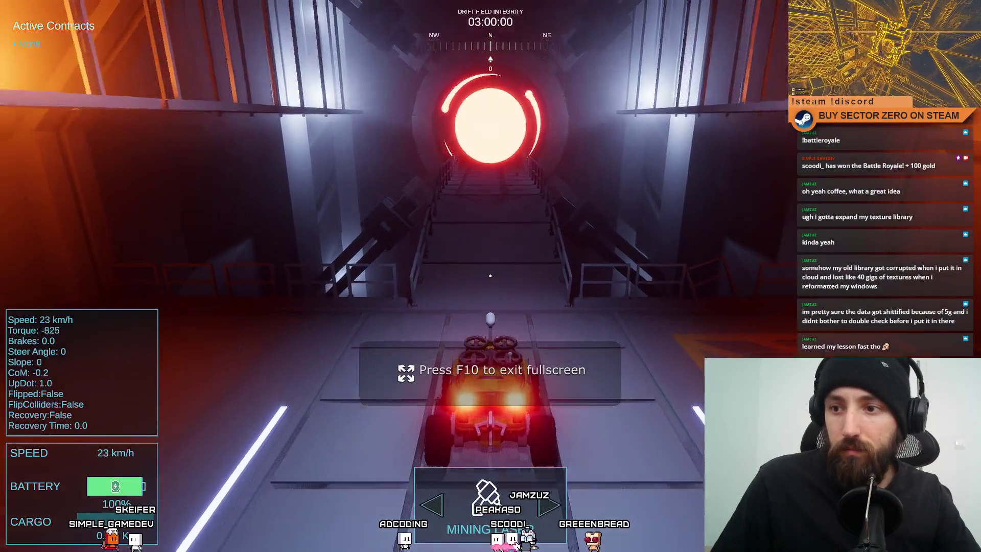
{"action": "key", "text": "s"}
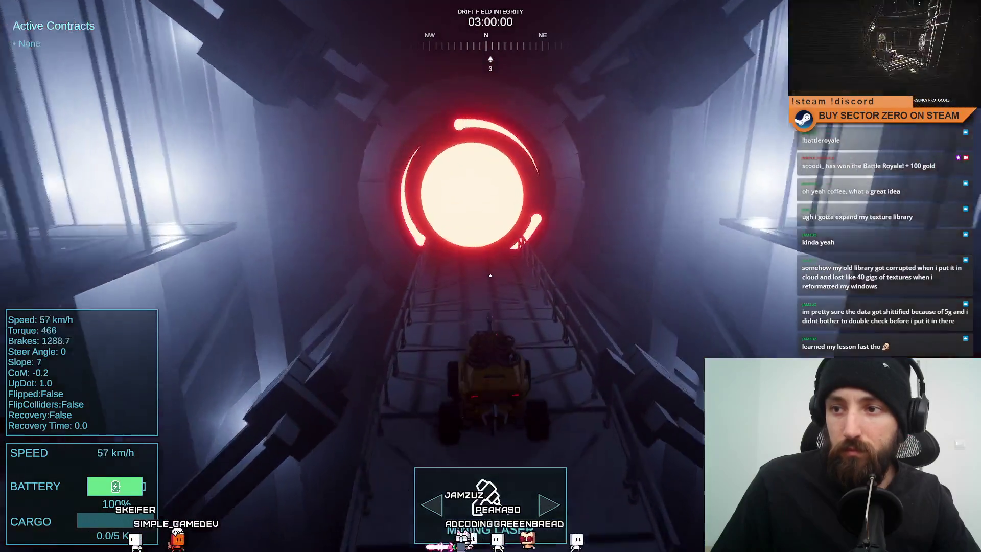
{"action": "key", "text": "w"}
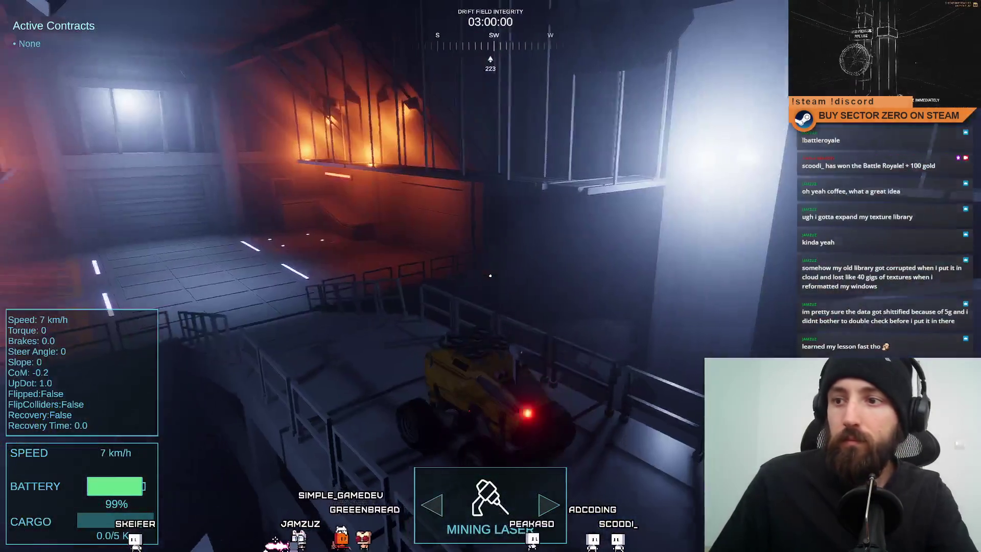
Exit fullscreen, stop Play mode and switch to Visual Studio.
{"action": "key", "text": "F11"}
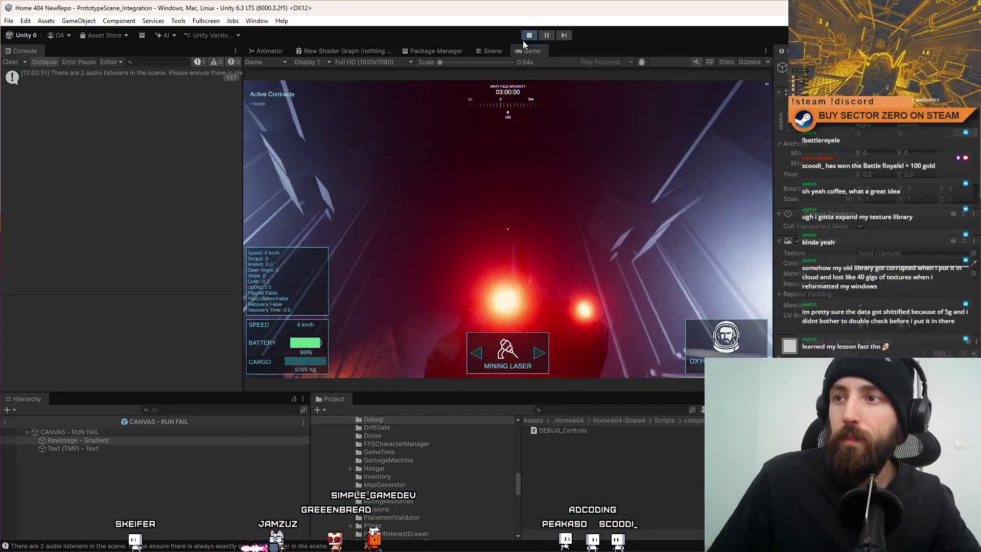
{"action": "key", "text": "ctrl+p"}
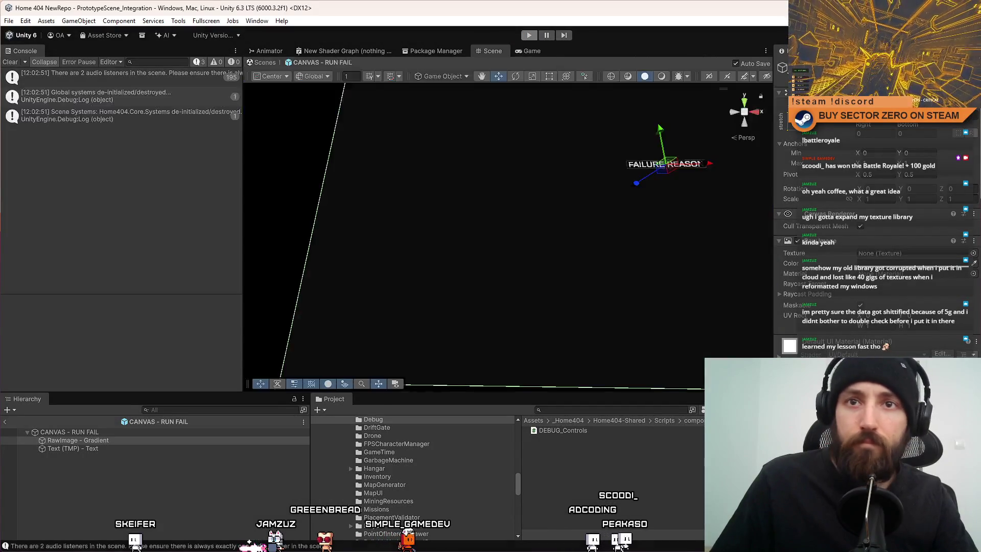
{"action": "key", "text": "alt+Tab"}
{"action": "scroll", "coordinate": [492, 347], "scroll_direction": "up", "scroll_amount": 7}
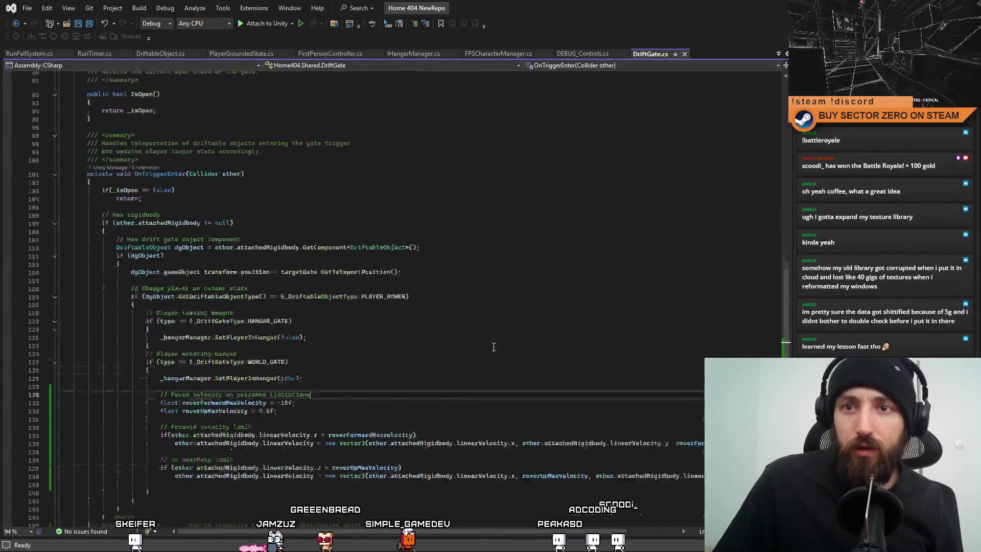
Bring FPSCharacterManager.cs forward and locate the StartCharacterControl method.
{"action": "left_click", "coordinate": [354, 55]}
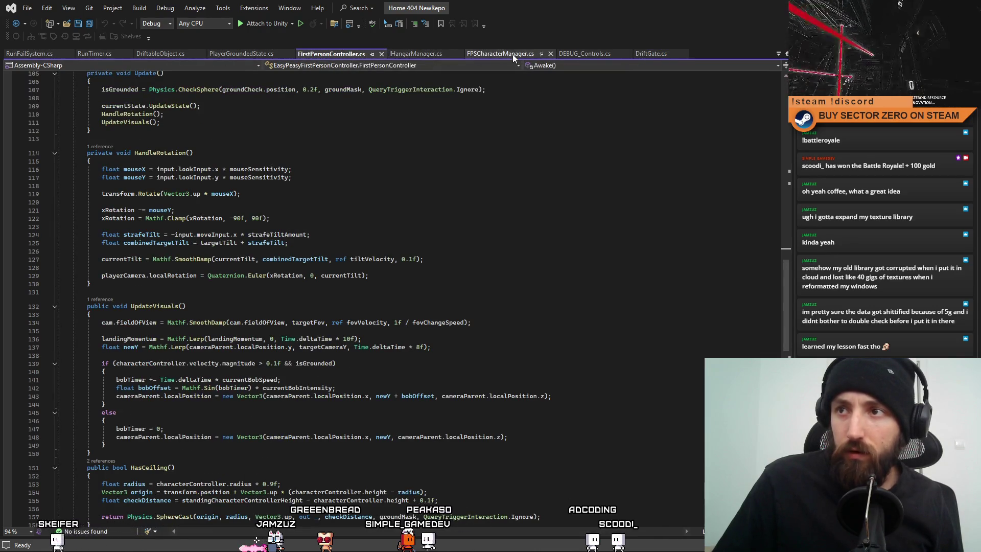
{"action": "left_click", "coordinate": [510, 55]}
{"action": "scroll", "coordinate": [475, 148], "scroll_direction": "up", "scroll_amount": 6}
{"action": "scroll", "coordinate": [483, 192], "scroll_direction": "up", "scroll_amount": 5}
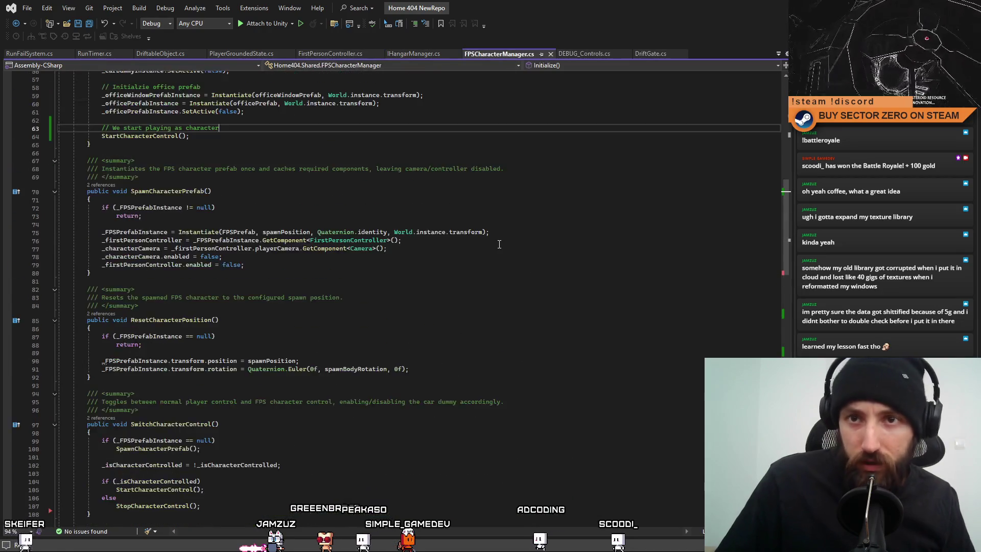
{"action": "scroll", "coordinate": [499, 245], "scroll_direction": "up", "scroll_amount": 7}
{"action": "scroll", "coordinate": [365, 276], "scroll_direction": "up", "scroll_amount": 2}
{"action": "double_click", "coordinate": [140, 356]}
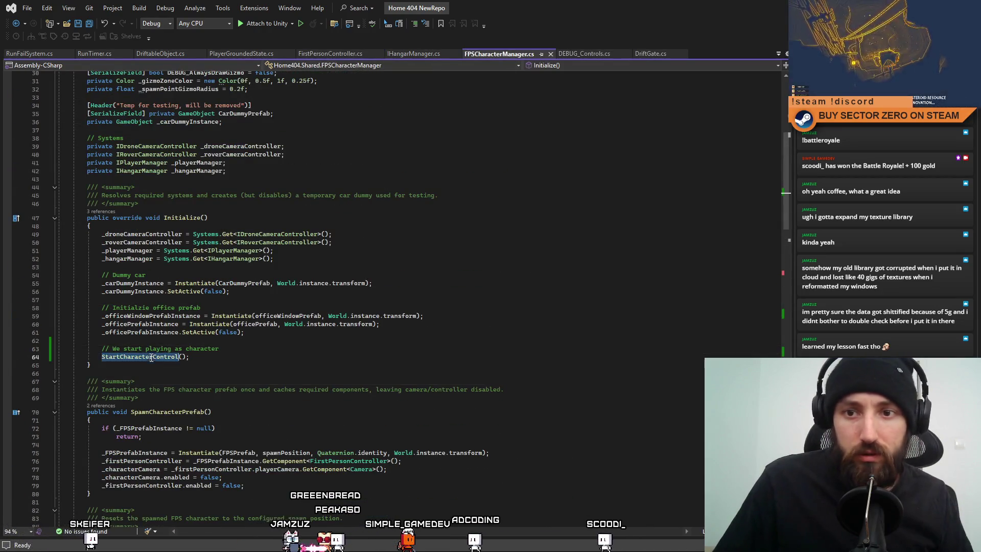
{"action": "scroll", "coordinate": [312, 320], "scroll_direction": "down", "scroll_amount": 1}
{"action": "scroll", "coordinate": [312, 321], "scroll_direction": "down", "scroll_amount": 5}
{"action": "scroll", "coordinate": [312, 321], "scroll_direction": "down", "scroll_amount": 1}
{"action": "scroll", "coordinate": [311, 321], "scroll_direction": "down", "scroll_amount": 7}
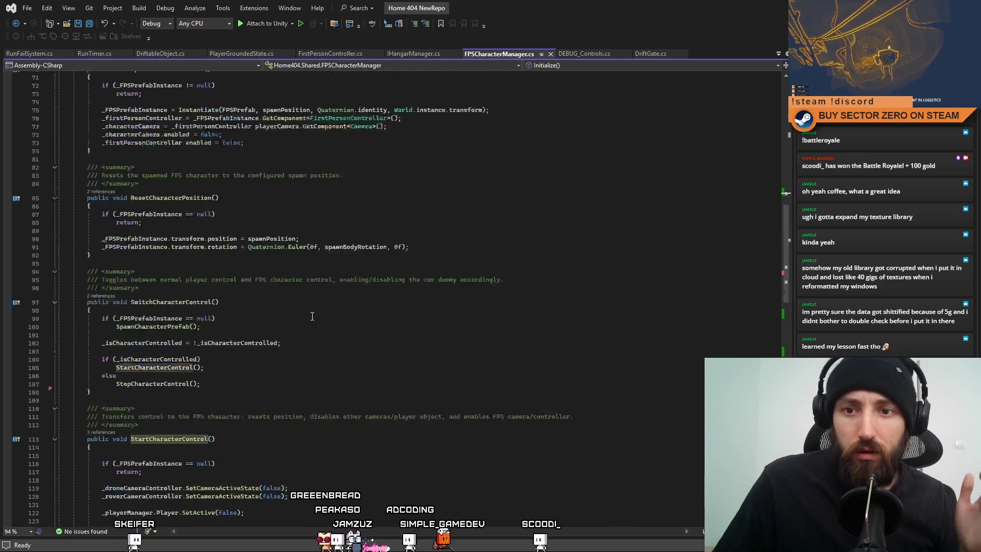
{"action": "scroll", "coordinate": [308, 312], "scroll_direction": "down", "scroll_amount": 2}
{"action": "scroll", "coordinate": [291, 285], "scroll_direction": "down", "scroll_amount": 5}
{"action": "scroll", "coordinate": [290, 285], "scroll_direction": "down", "scroll_amount": 3}
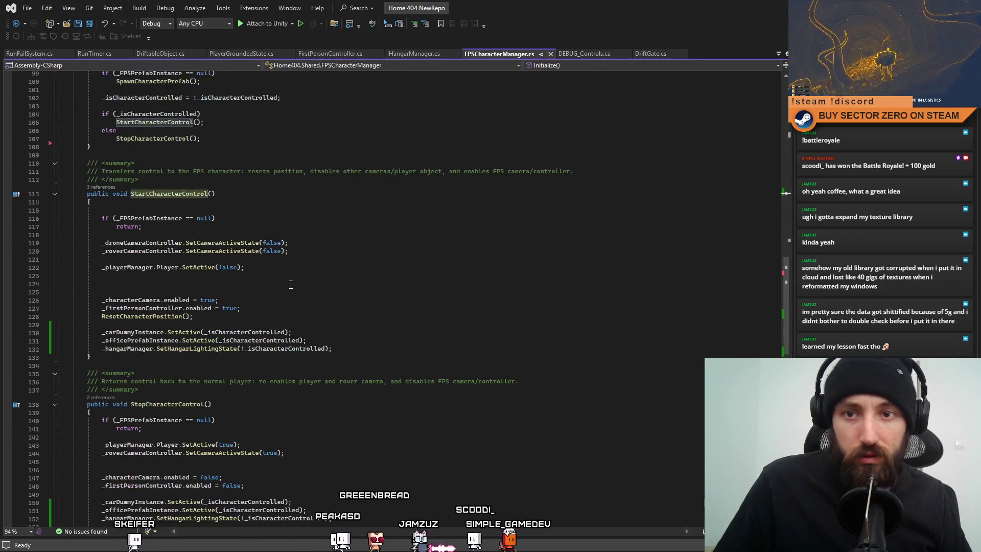
{"action": "left_click", "coordinate": [322, 219]}
{"action": "left_click", "coordinate": [313, 241]}
Add a Debug.Log("All good") line at the end of StartCharacterControl, save and return to Unity.
{"action": "left_click", "coordinate": [335, 349]}
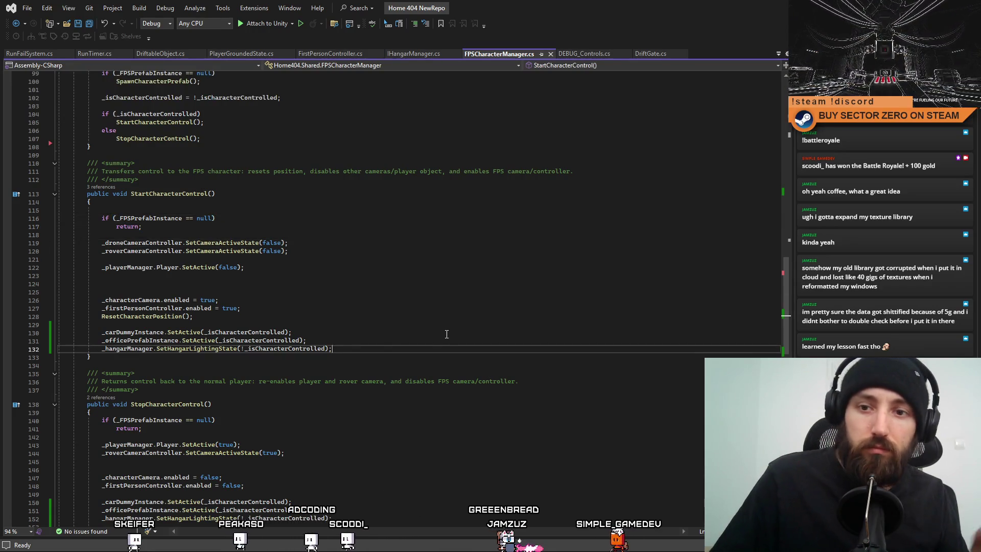
{"action": "key", "text": "Return"}
{"action": "type", "text": "Debug.Log"}
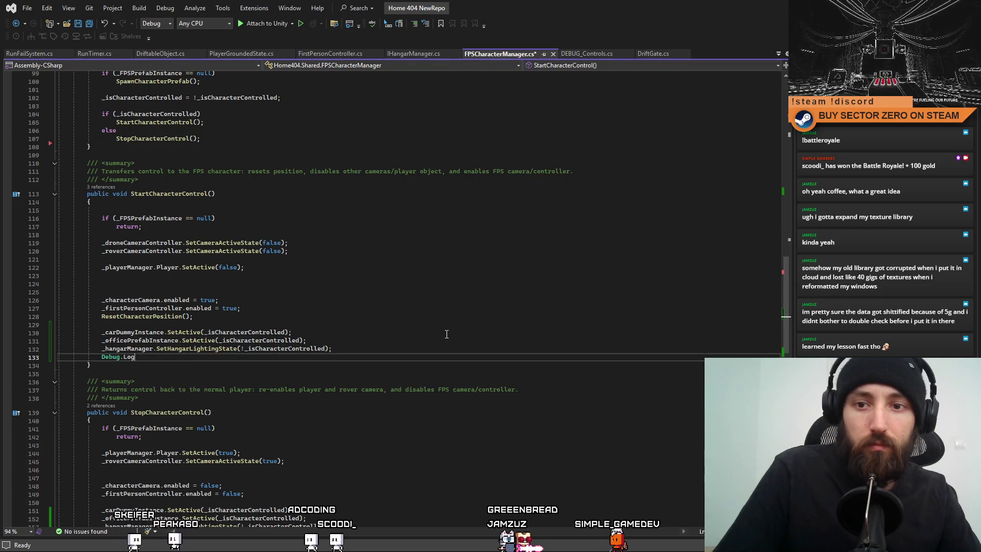
{"action": "type", "text": "(\"All good"}
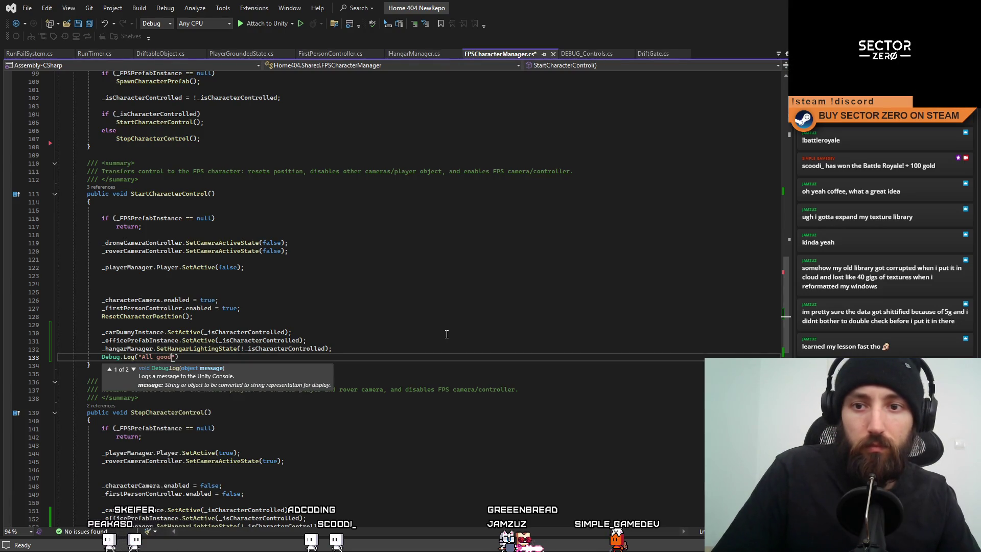
{"action": "type", "text": "\")"}
{"action": "key", "text": "ctrl+s"}
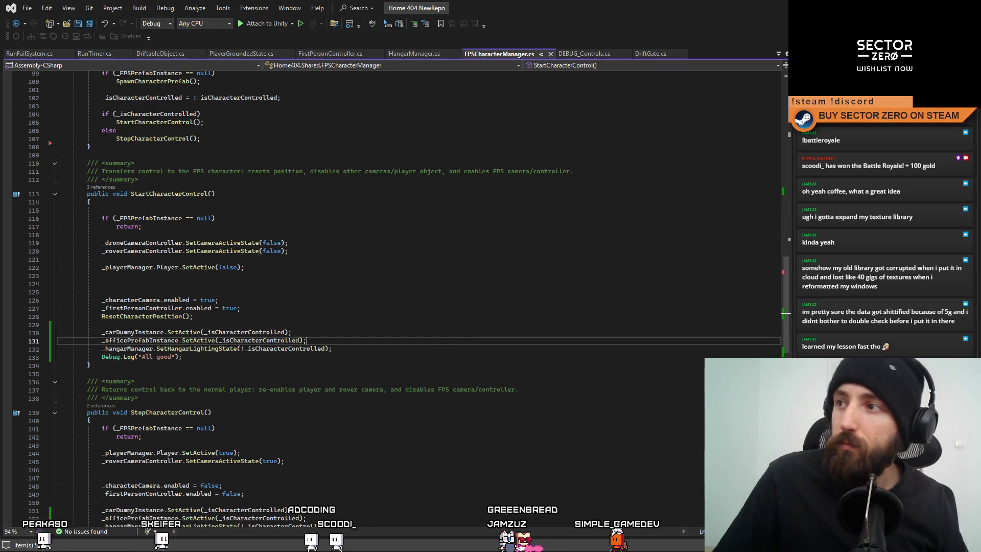
{"action": "key", "text": "alt+Tab"}
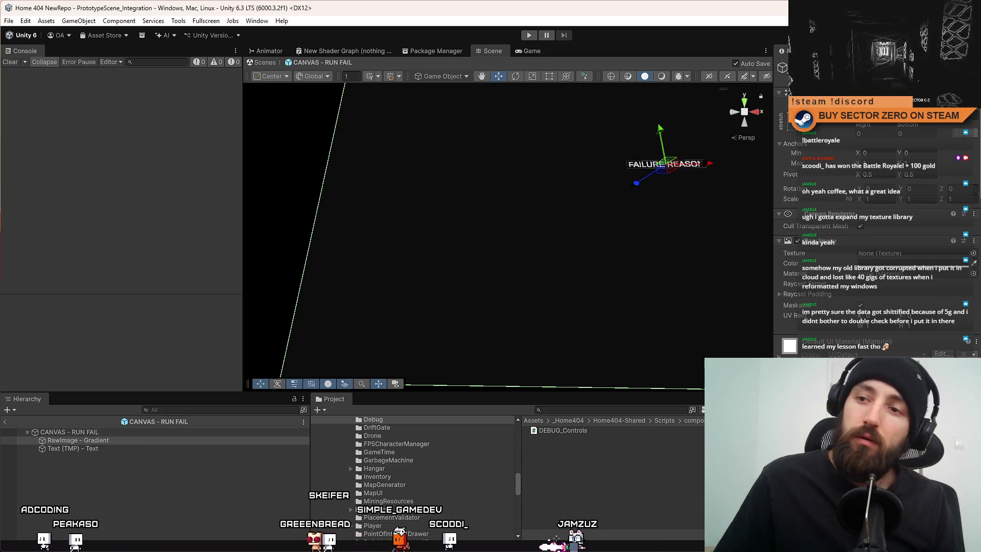
Start Play mode, reposition the editor window and drive the rover through the tunnel.
{"action": "left_click", "coordinate": [793, 122]}
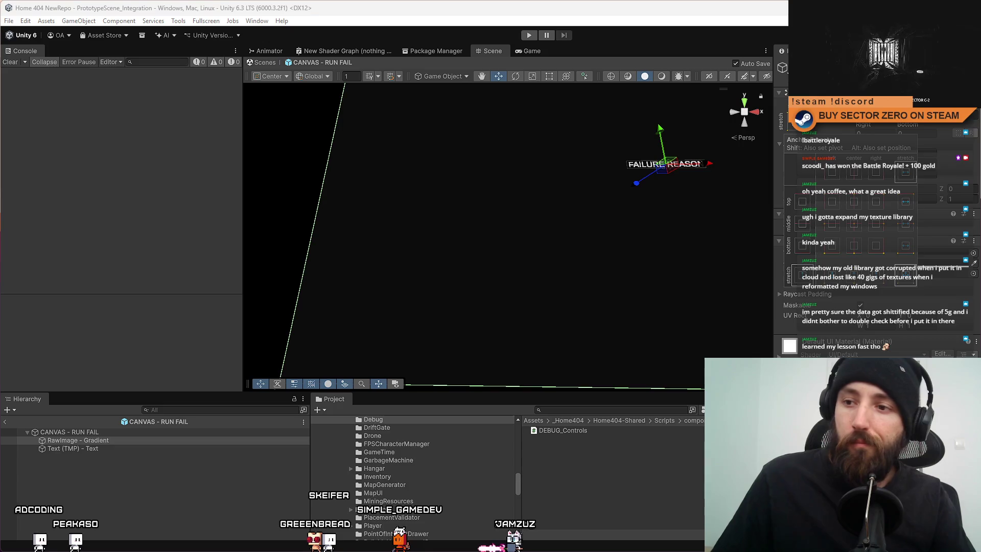
{"action": "key", "text": "Escape"}
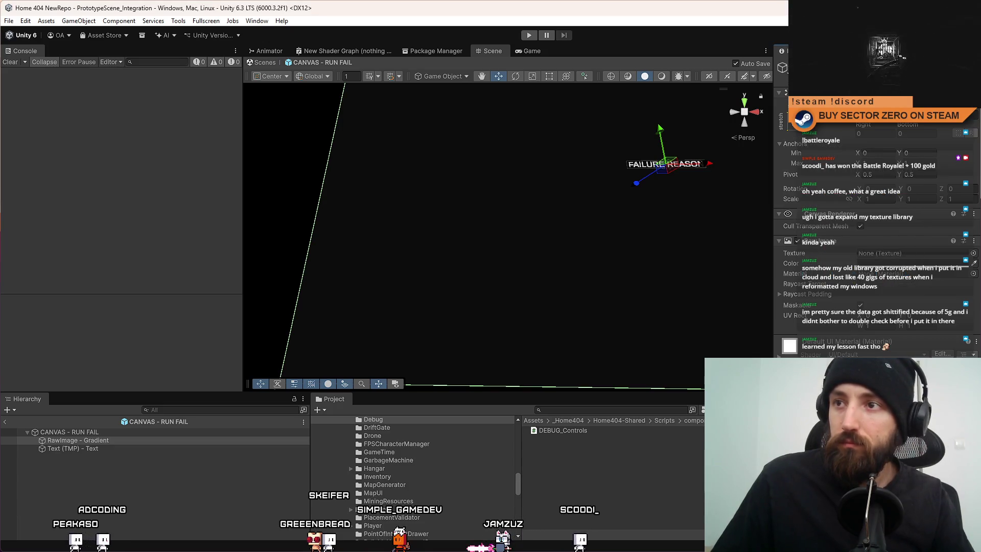
{"action": "key", "text": "super+Down"}
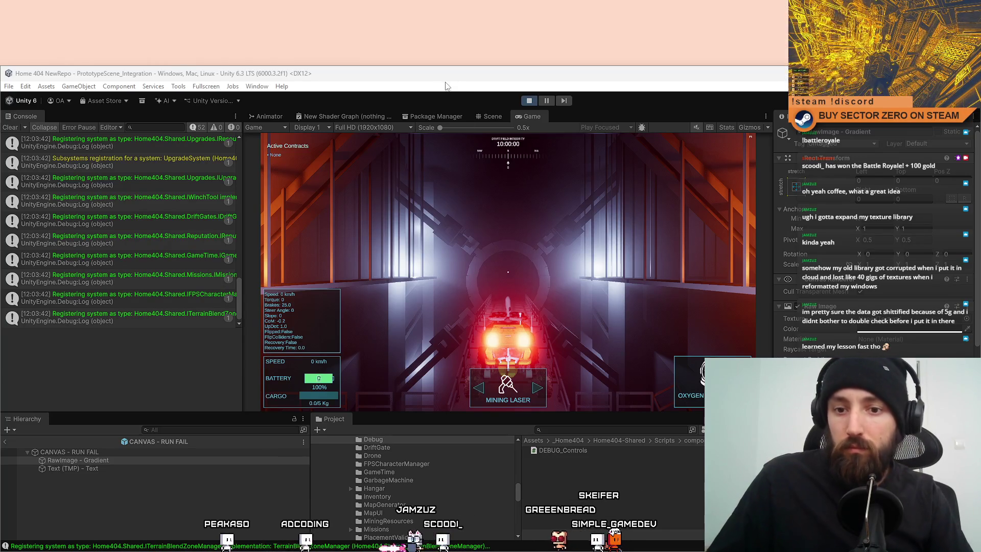
{"action": "left_click_drag", "start_coordinate": [435, 77], "coordinate": [435, 11]}
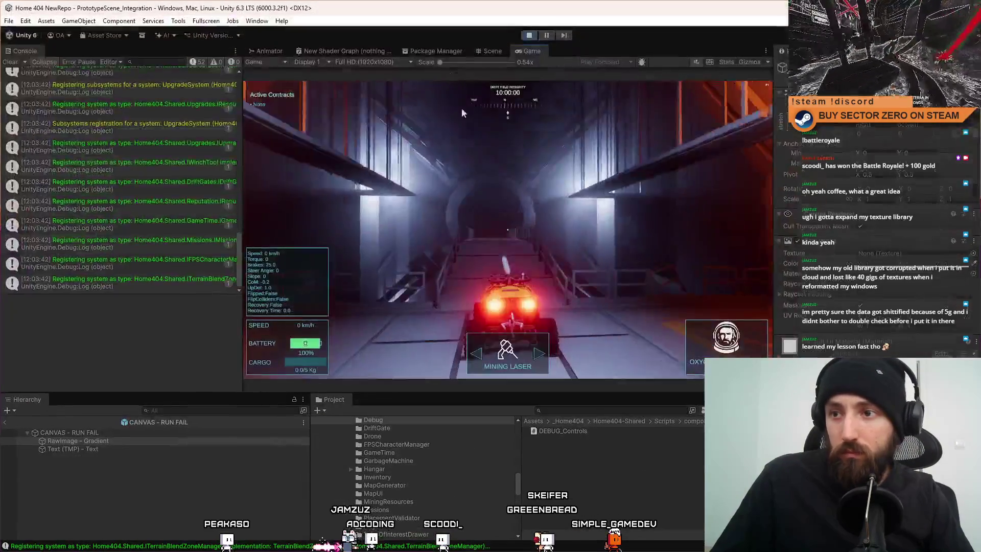
{"action": "key", "text": "w"}
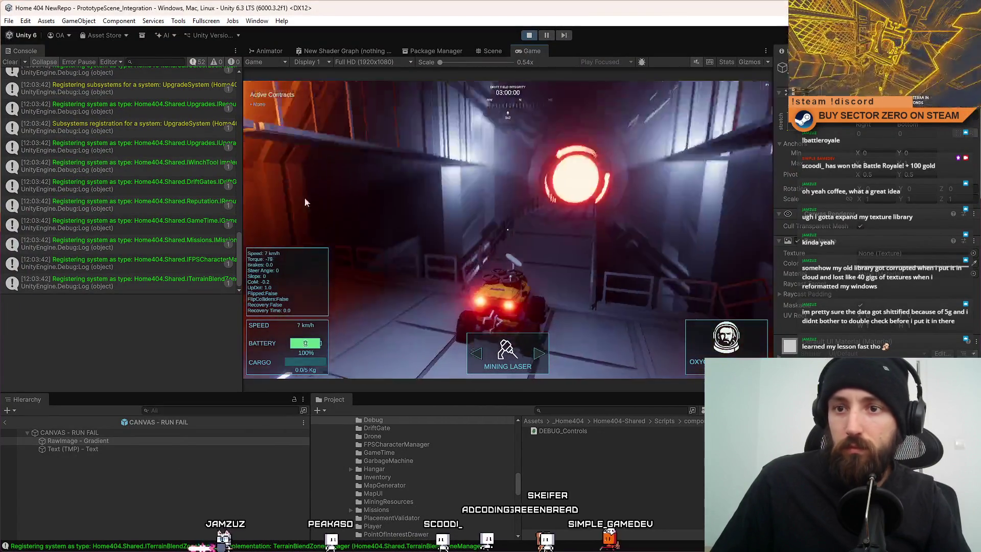
{"action": "left_click_drag", "start_coordinate": [240, 272], "coordinate": [256, 117]}
Hide info messages, clear the Console, stop Play and return to Visual Studio.
{"action": "left_click", "coordinate": [195, 65]}
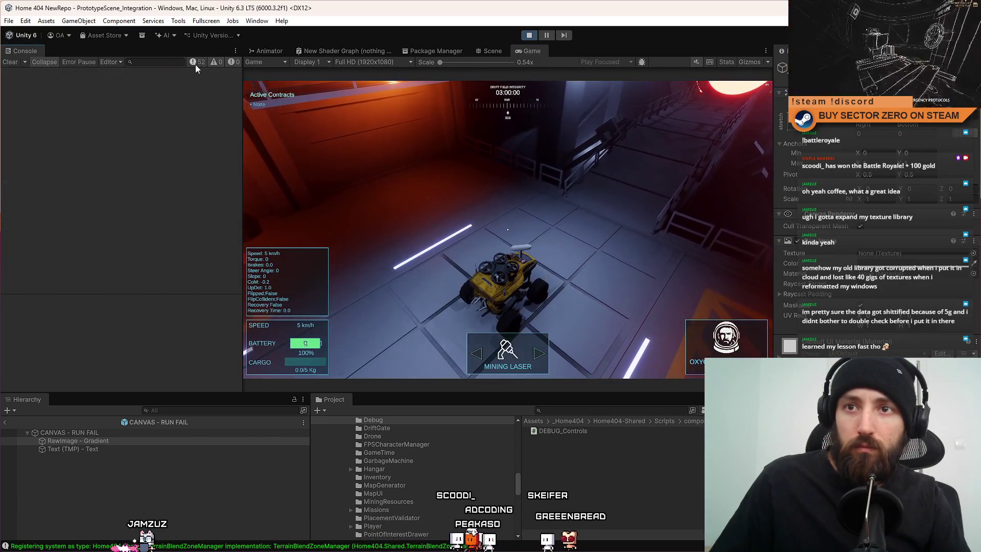
{"action": "left_click", "coordinate": [11, 62]}
{"action": "key", "text": "ctrl+p"}
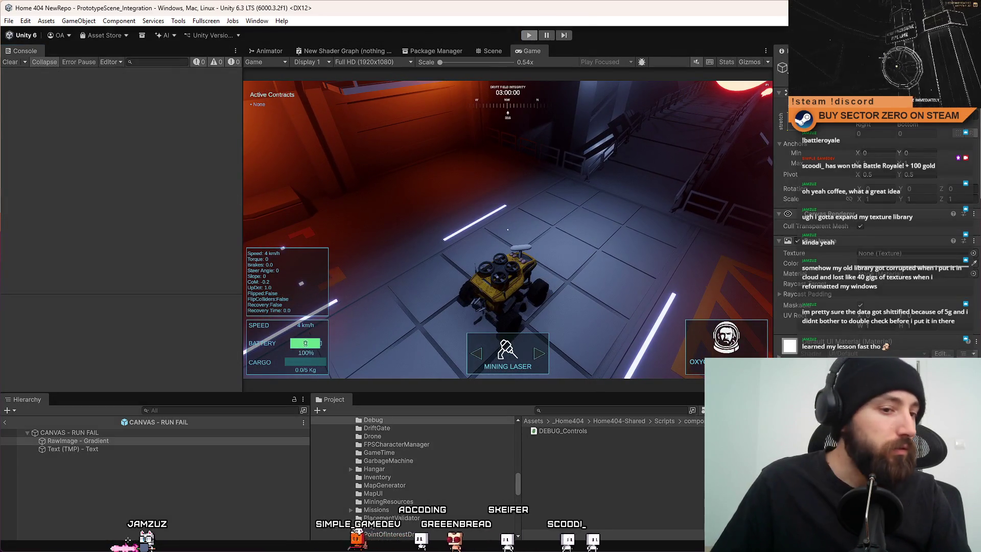
{"action": "key", "text": "alt+Tab"}
{"action": "left_click", "coordinate": [399, 282]}
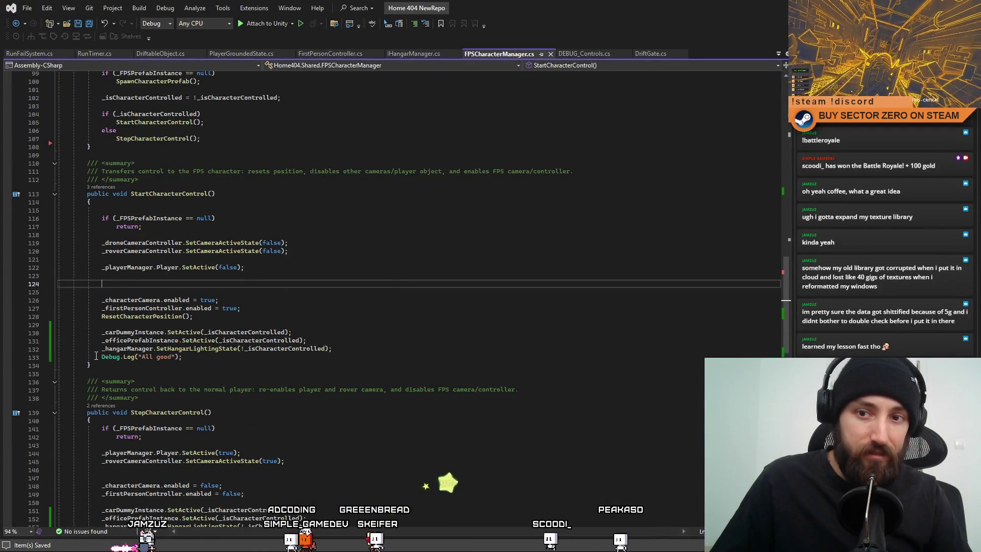
Copy the All good log statement to the top of StartCharacterControl.
{"action": "left_click_drag", "start_coordinate": [95, 356], "coordinate": [172, 357]}
{"action": "left_click", "coordinate": [138, 209]}
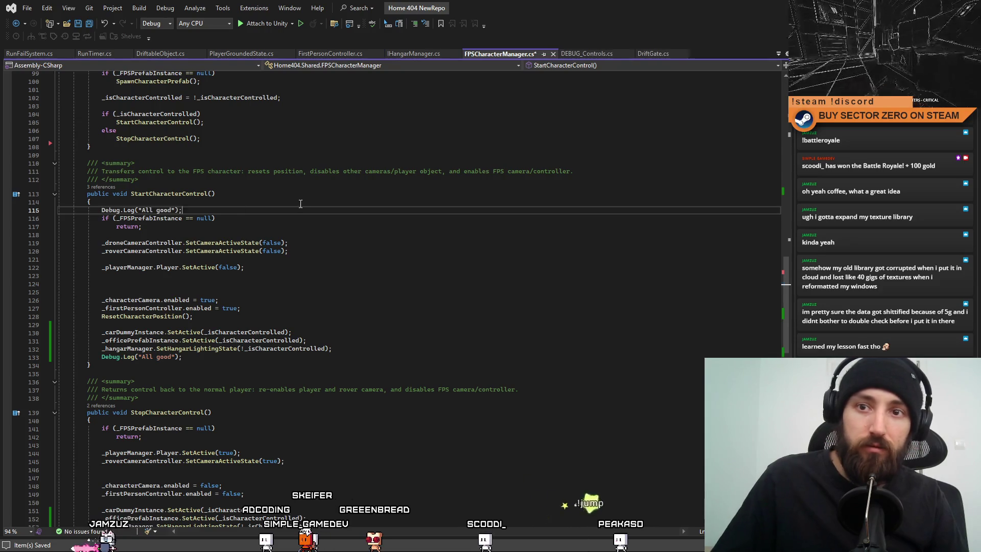
{"action": "double_click", "coordinate": [143, 218]}
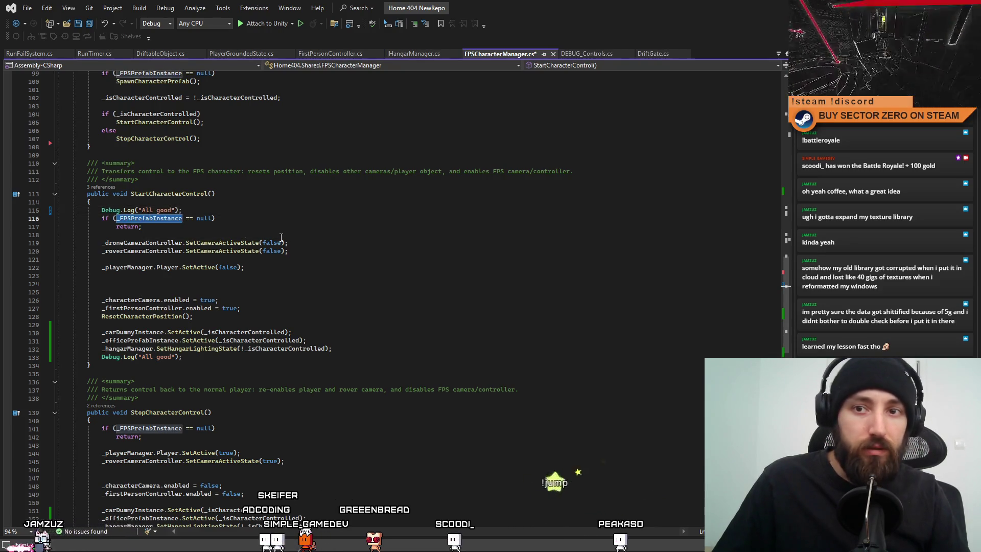
{"action": "scroll", "coordinate": [281, 238], "scroll_direction": "up", "scroll_amount": 6}
{"action": "scroll", "coordinate": [321, 291], "scroll_direction": "up", "scroll_amount": 6}
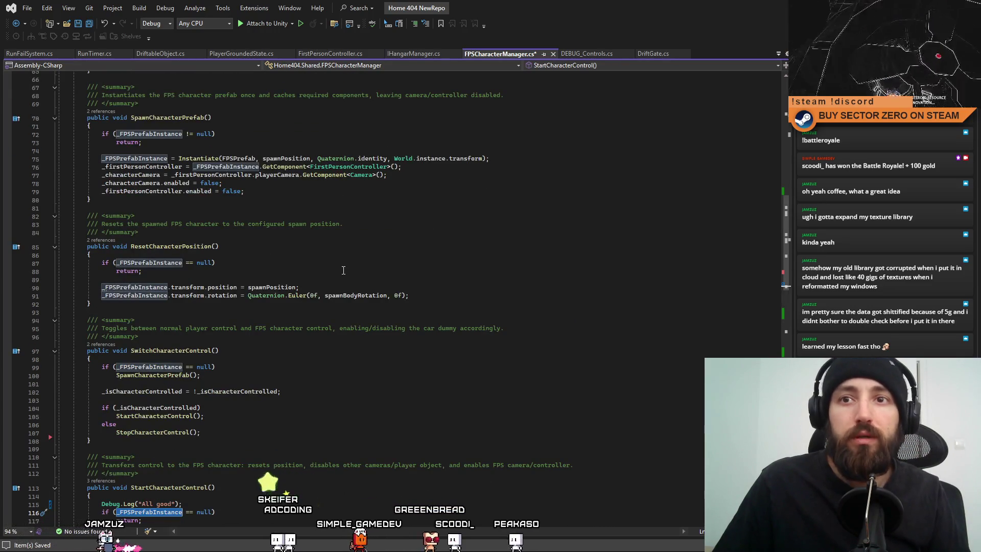
{"action": "scroll", "coordinate": [335, 272], "scroll_direction": "up", "scroll_amount": 3}
{"action": "scroll", "coordinate": [339, 290], "scroll_direction": "up", "scroll_amount": 3}
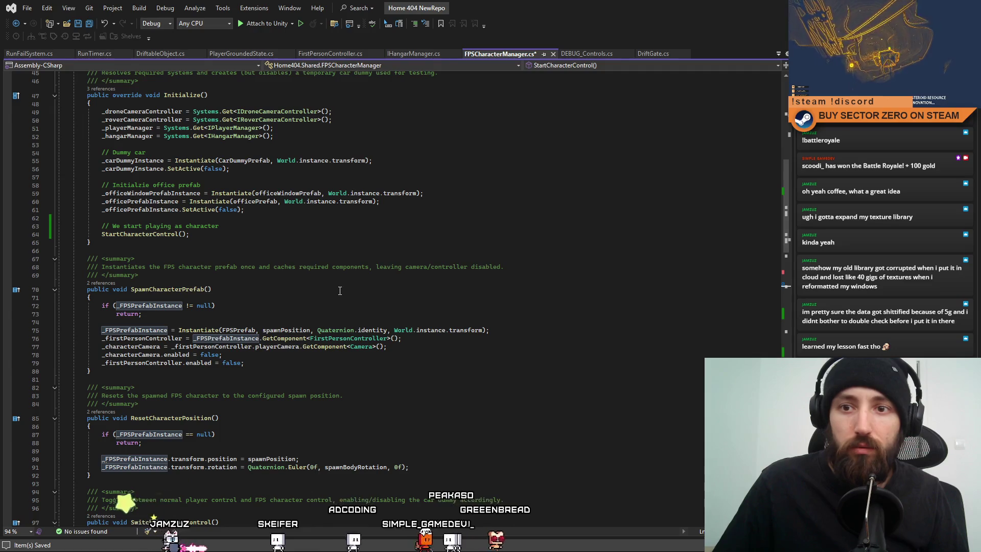
{"action": "scroll", "coordinate": [340, 290], "scroll_direction": "up", "scroll_amount": 3}
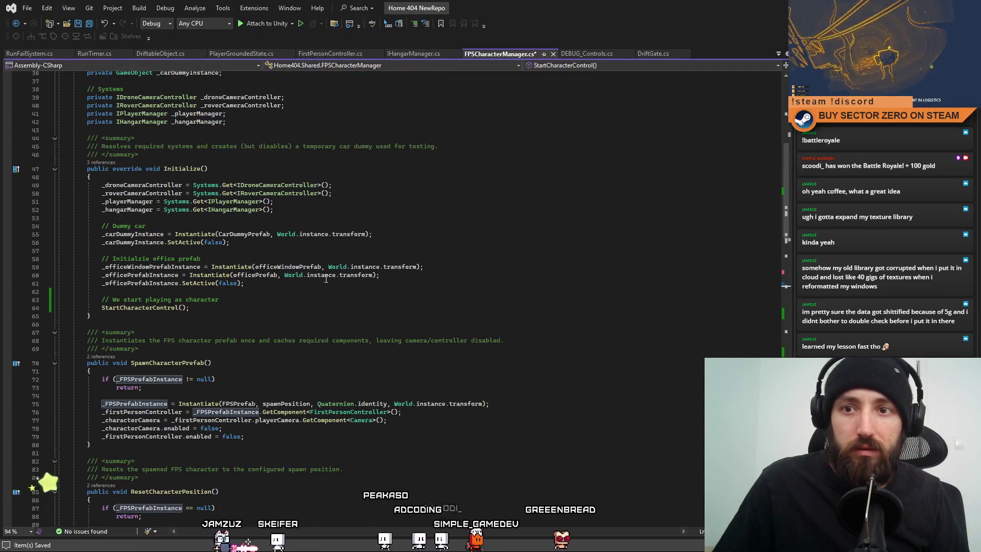
Select SpawnCharacterPrefab and start a search for its uses in the code.
{"action": "double_click", "coordinate": [163, 363]}
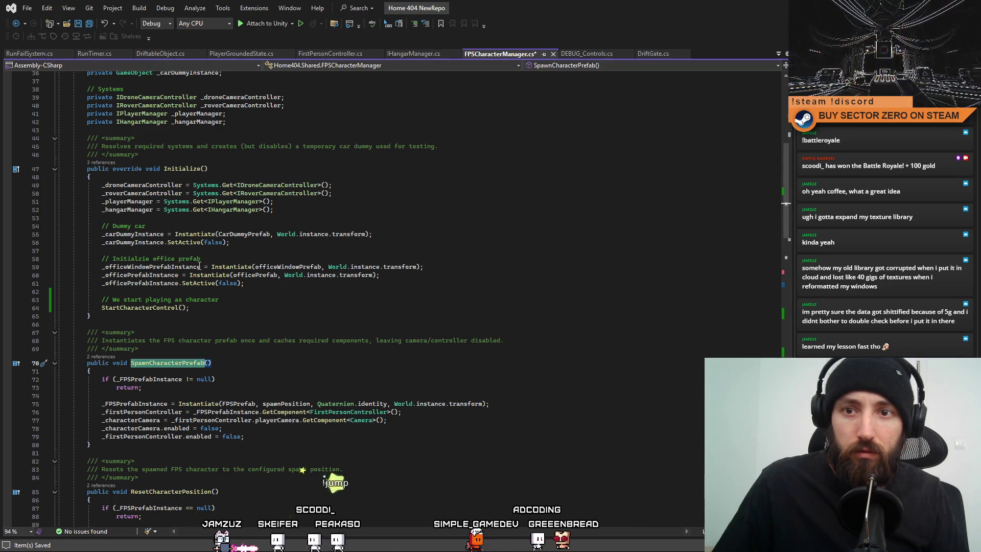
{"action": "left_click", "coordinate": [323, 313]}
{"action": "double_click", "coordinate": [167, 364]}
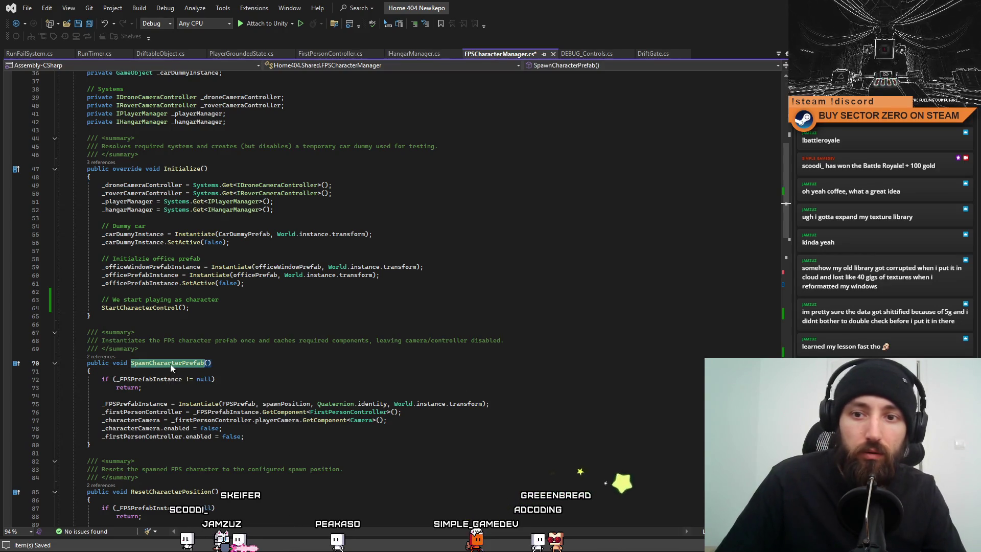
{"action": "left_click", "coordinate": [340, 286]}
{"action": "key", "text": "ctrl+f"}
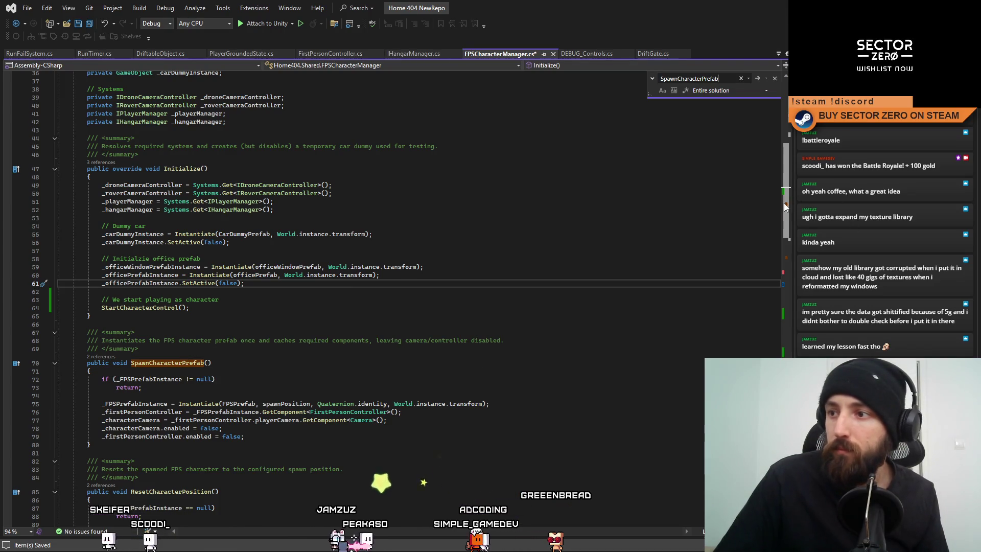
{"action": "left_click_drag", "start_coordinate": [784, 203], "coordinate": [782, 264]}
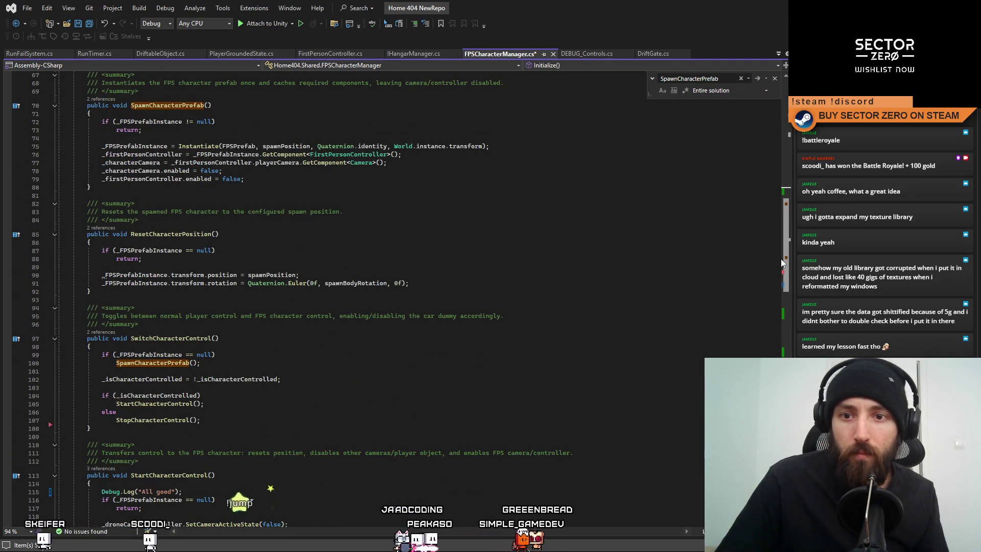
{"action": "left_click_drag", "start_coordinate": [782, 263], "coordinate": [786, 284]}
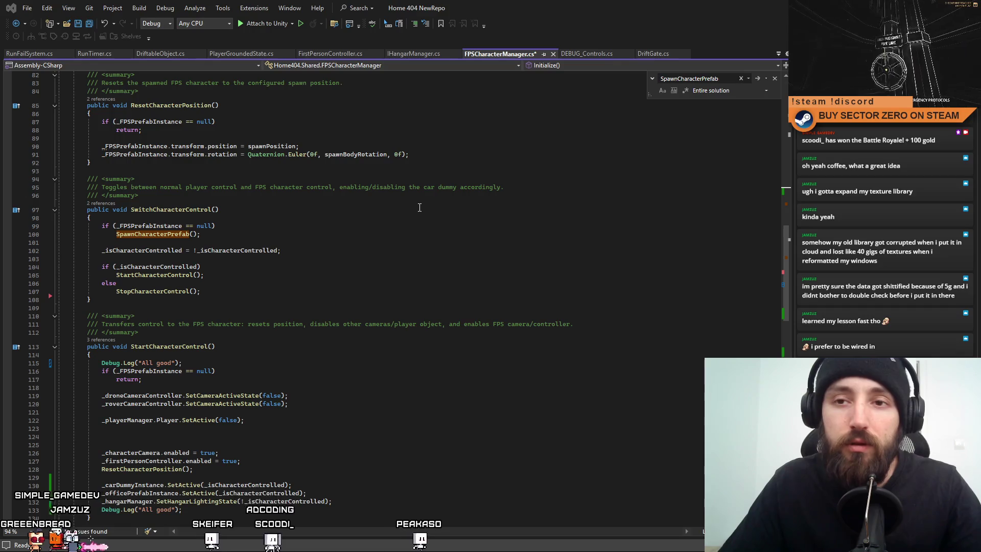
Read through SwitchCharacterControl's toggle logic, null check and StartCharacterControl calls.
{"action": "left_click", "coordinate": [463, 212]}
{"action": "left_click", "coordinate": [464, 187]}
{"action": "left_click", "coordinate": [485, 236]}
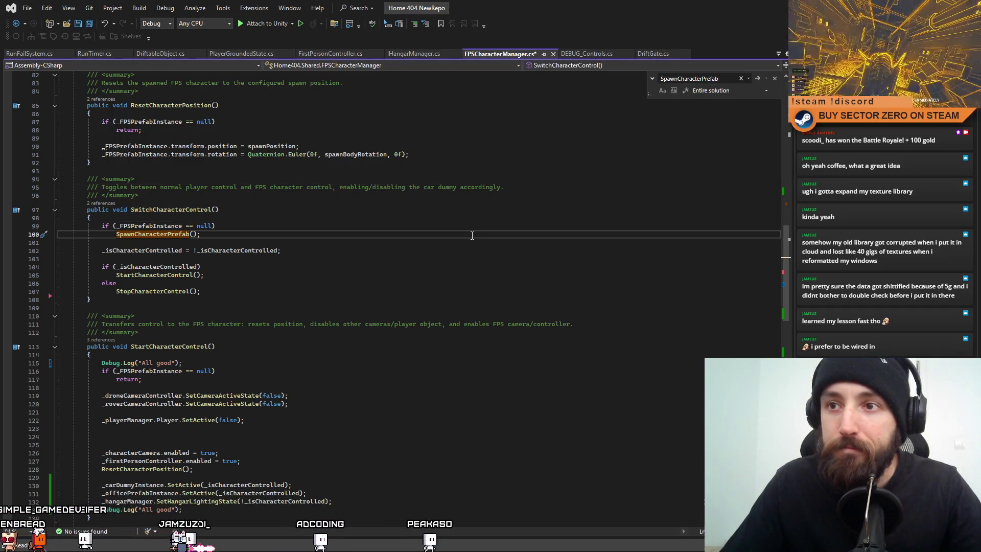
{"action": "left_click", "coordinate": [473, 251]}
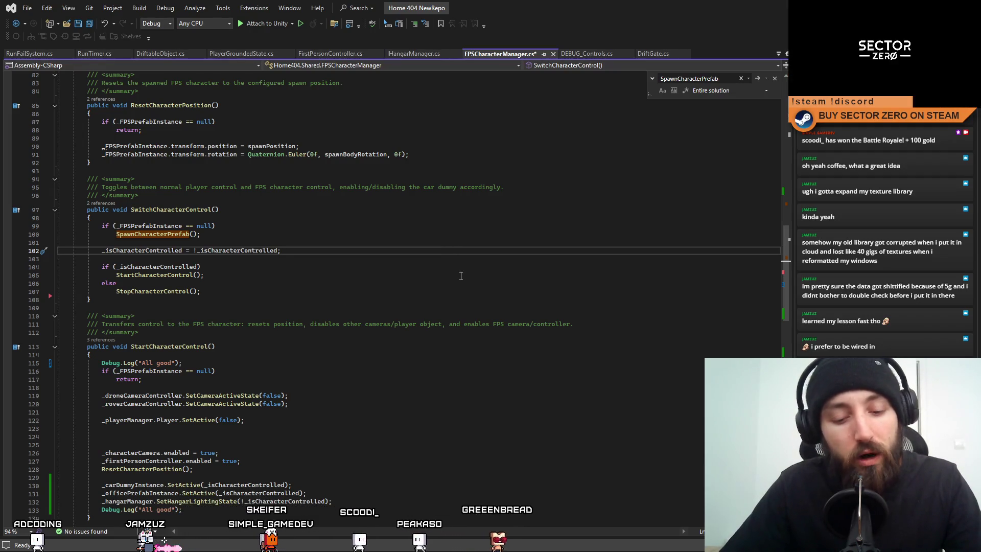
{"action": "key", "text": "Down"}
{"action": "key", "text": "Down"}
{"action": "key", "text": "Down"}
{"action": "key", "text": "Down"}
{"action": "left_click", "coordinate": [500, 277]}
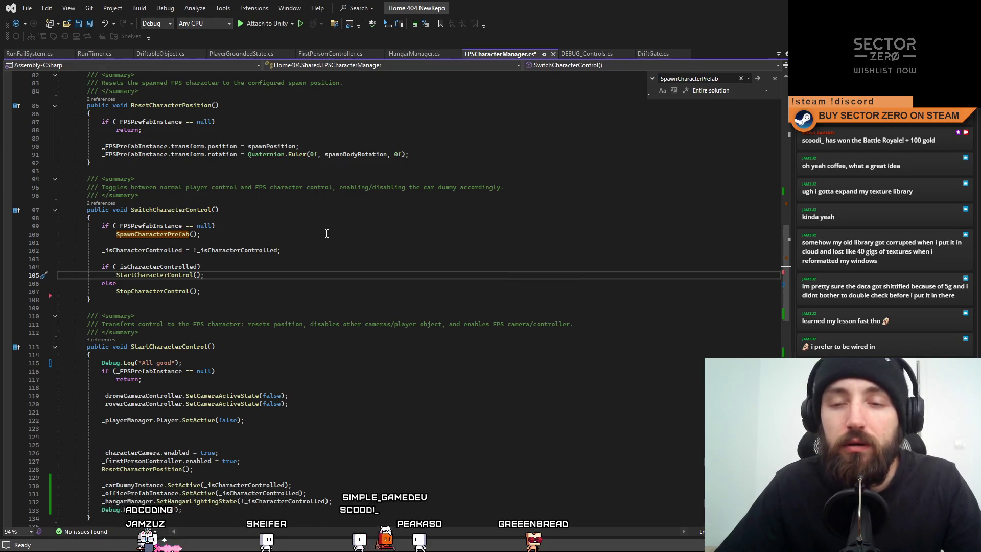
{"action": "key", "text": "Down"}
{"action": "left_click", "coordinate": [376, 256]}
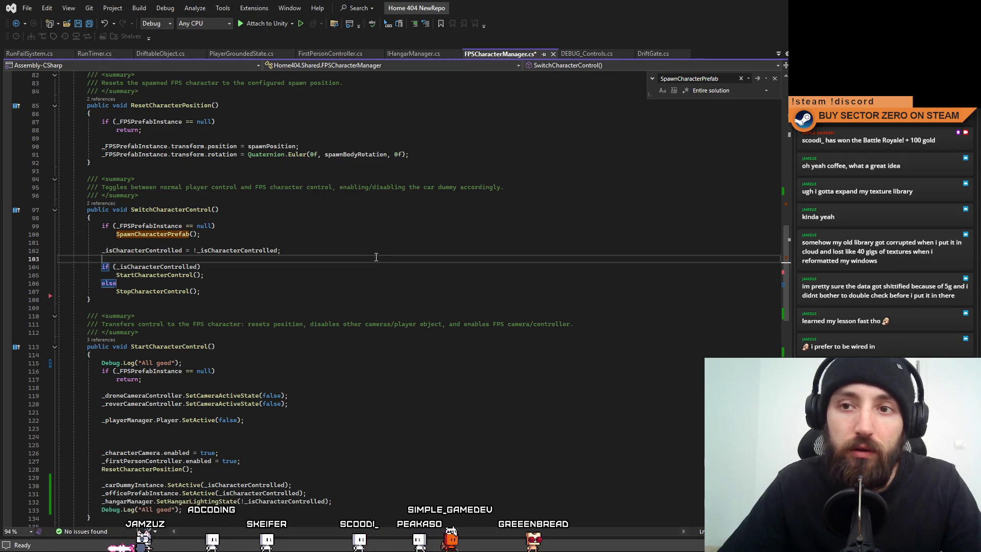
{"action": "left_click", "coordinate": [367, 272]}
{"action": "left_click", "coordinate": [386, 315]}
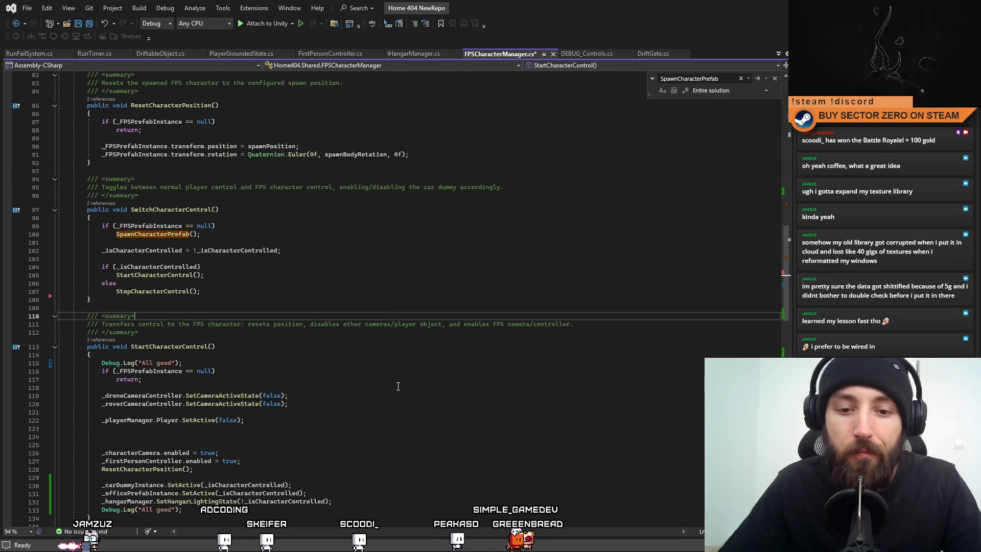
{"action": "left_click", "coordinate": [398, 388]}
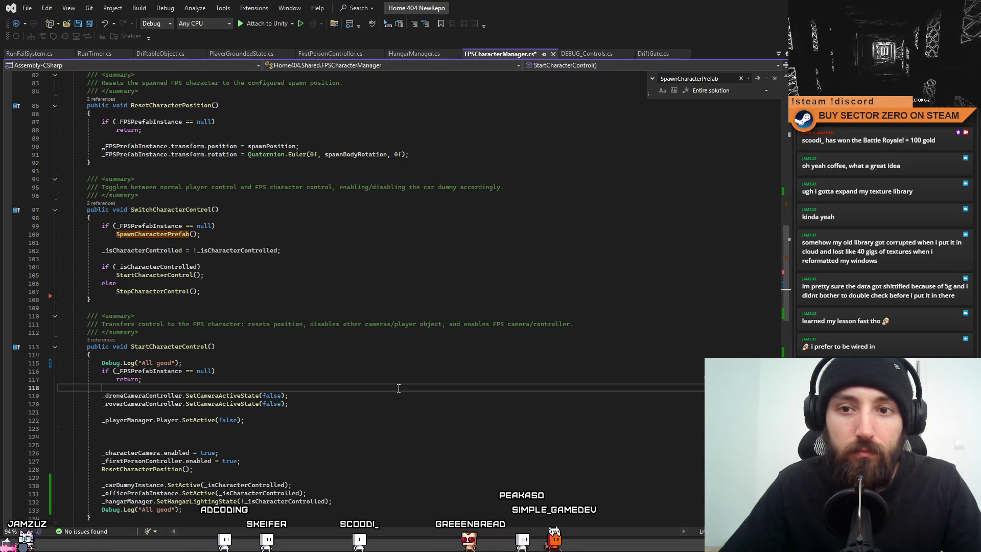
{"action": "scroll", "coordinate": [420, 389], "scroll_direction": "up", "scroll_amount": 2}
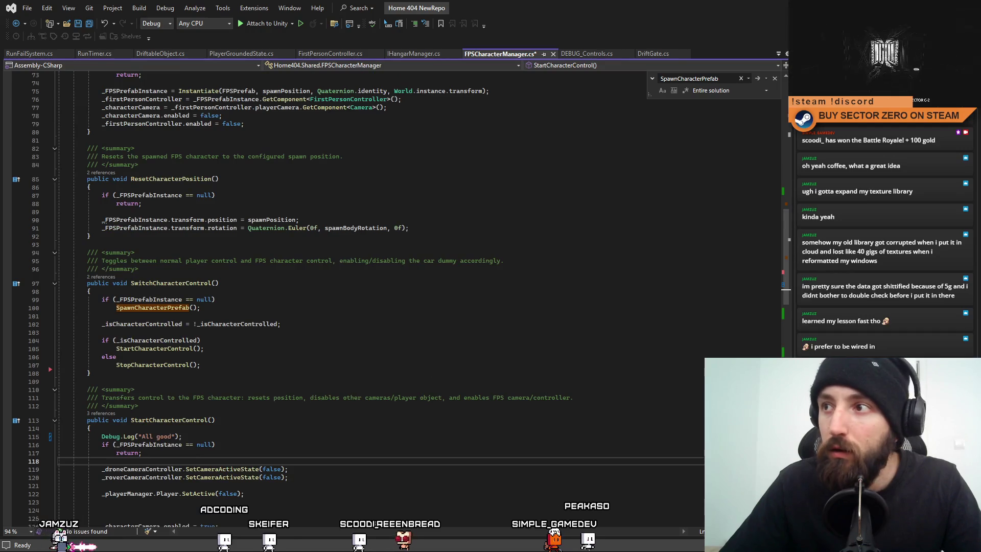
{"action": "key", "text": "Escape"}
{"action": "left_click", "coordinate": [452, 307]}
{"action": "scroll", "coordinate": [458, 335], "scroll_direction": "down", "scroll_amount": 3}
{"action": "scroll", "coordinate": [459, 336], "scroll_direction": "up", "scroll_amount": 3}
{"action": "scroll", "coordinate": [459, 338], "scroll_direction": "up", "scroll_amount": 1}
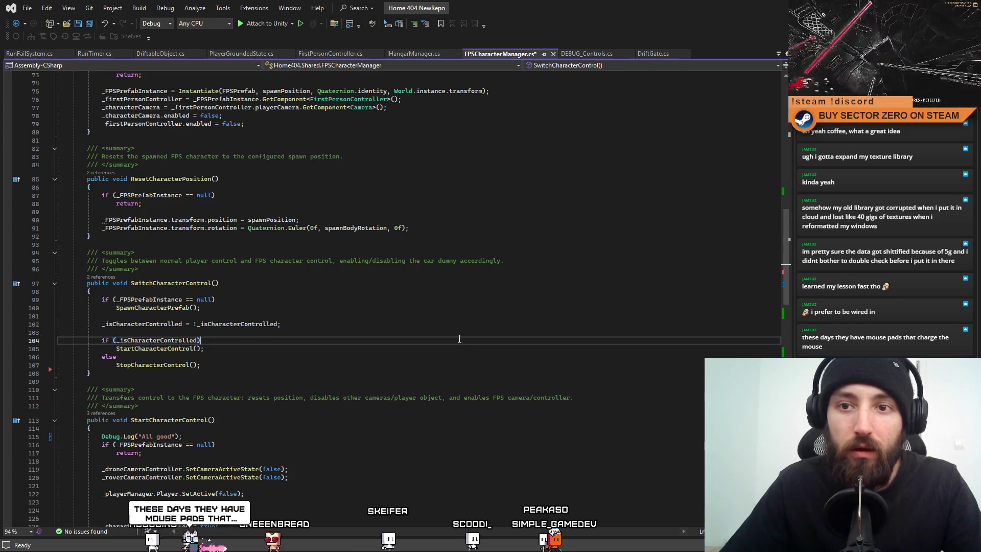
{"action": "left_click", "coordinate": [458, 359]}
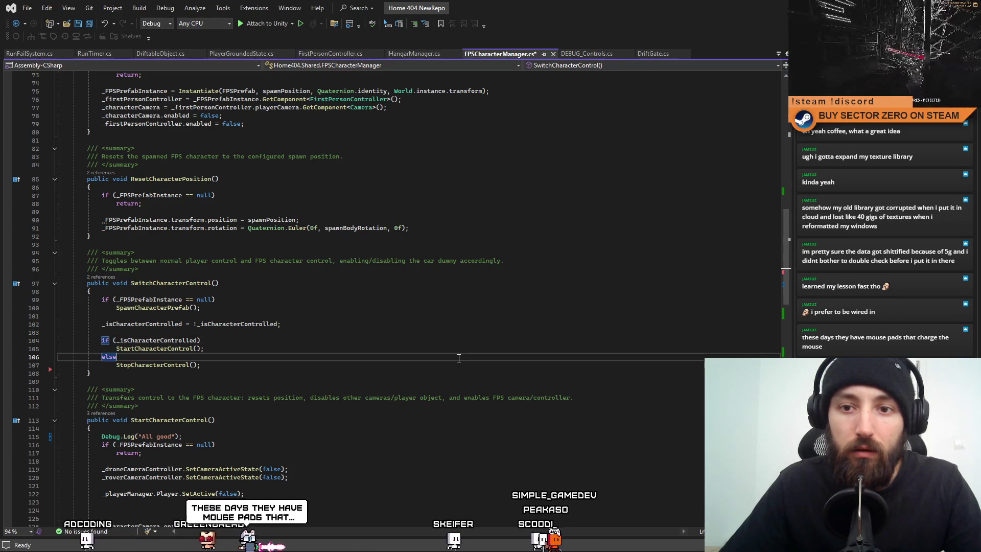
{"action": "scroll", "coordinate": [459, 360], "scroll_direction": "up", "scroll_amount": 4}
Move the SpawnCharacterPrefab() call from SwitchCharacterControl into Initialize before StartCharacterControl().
{"action": "double_click", "coordinate": [181, 380]}
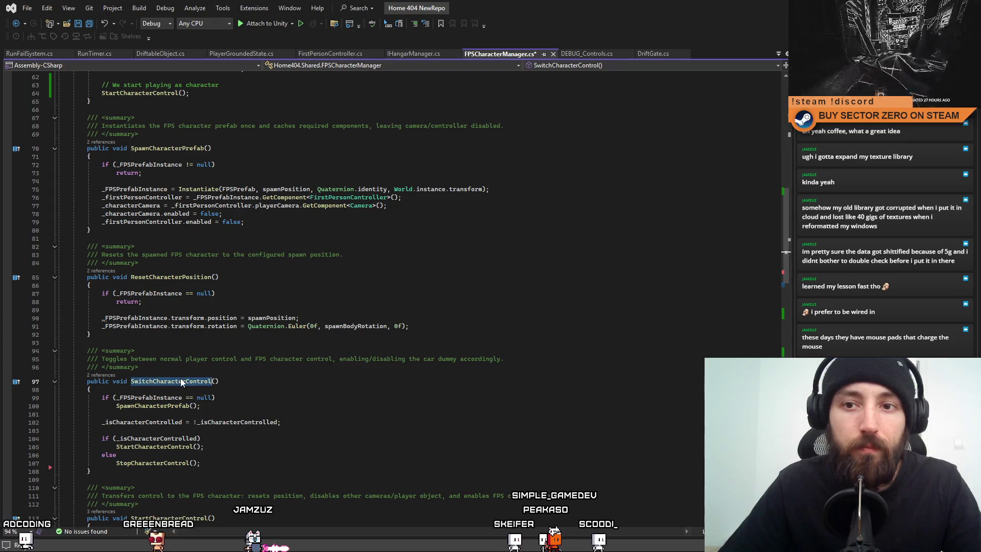
{"action": "left_click_drag", "start_coordinate": [201, 407], "coordinate": [114, 407]}
{"action": "key", "text": "ctrl+c"}
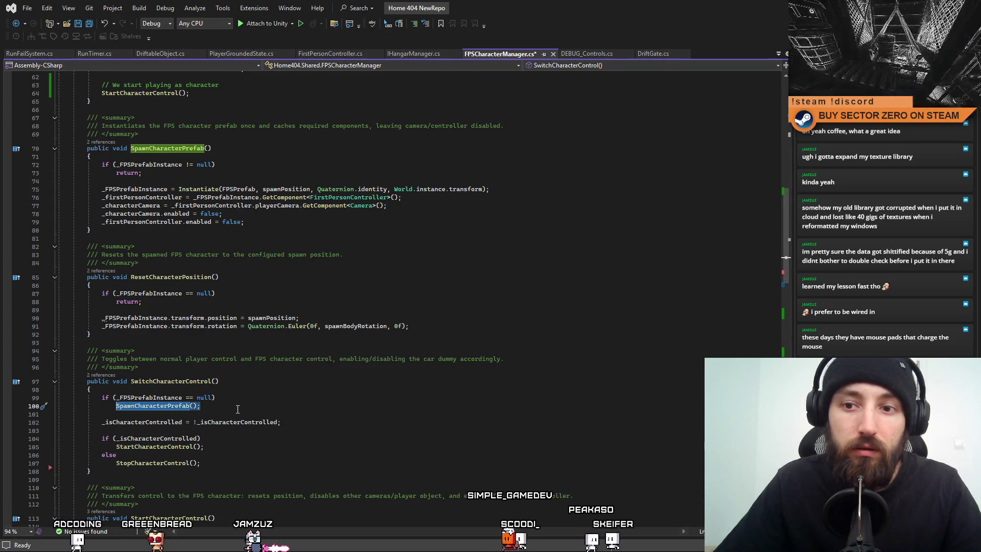
{"action": "key", "text": "Delete"}
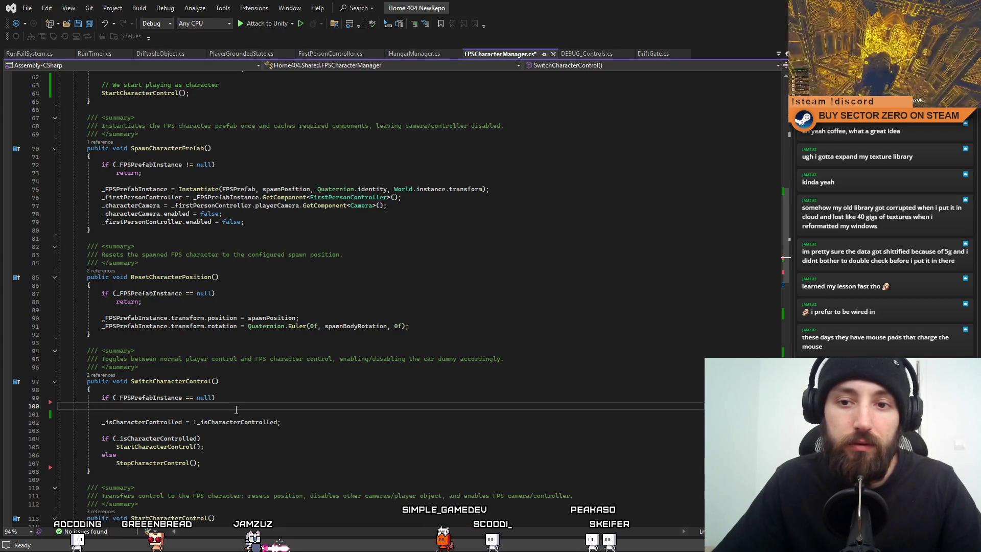
{"action": "scroll", "coordinate": [234, 408], "scroll_direction": "up", "scroll_amount": 2}
{"action": "scroll", "coordinate": [215, 346], "scroll_direction": "up", "scroll_amount": 6}
{"action": "left_click", "coordinate": [262, 273]}
{"action": "key", "text": "Return"}
{"action": "key", "text": "ctrl+v"}
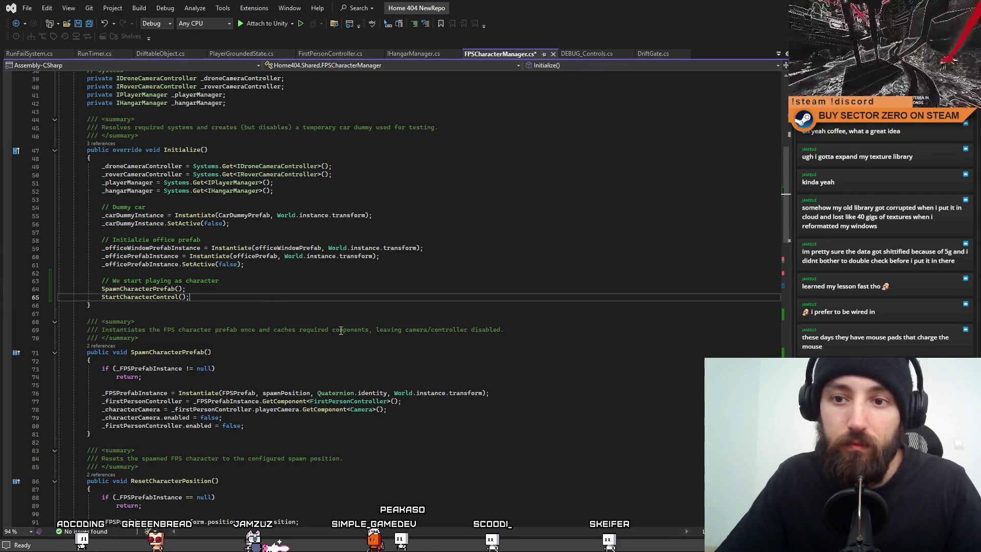
{"action": "scroll", "coordinate": [299, 322], "scroll_direction": "down", "scroll_amount": 3}
Turn the toggle's null check into an early-return guard and switch to Unity to reload.
{"action": "left_click", "coordinate": [335, 384]}
{"action": "scroll", "coordinate": [334, 323], "scroll_direction": "down", "scroll_amount": 2}
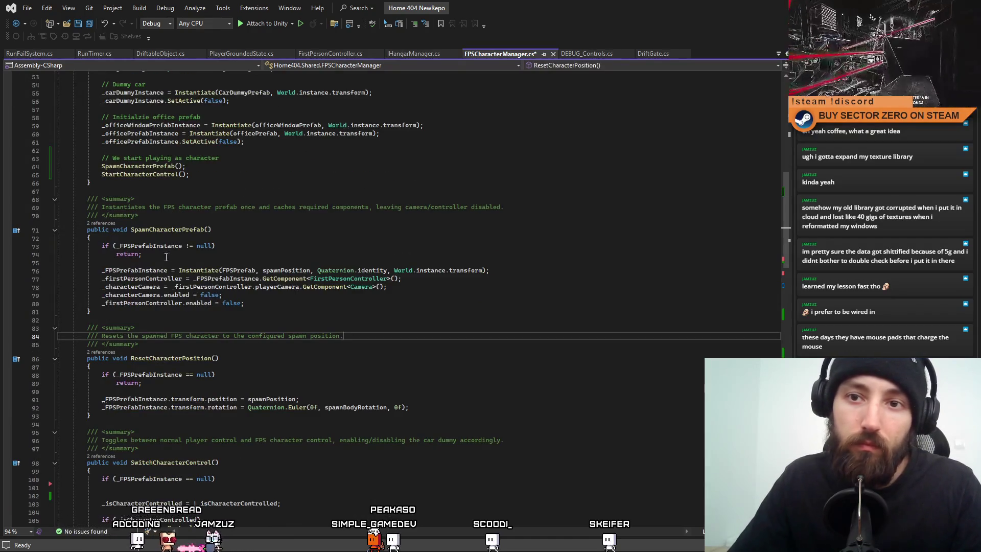
{"action": "left_click_drag", "start_coordinate": [165, 258], "coordinate": [100, 248]}
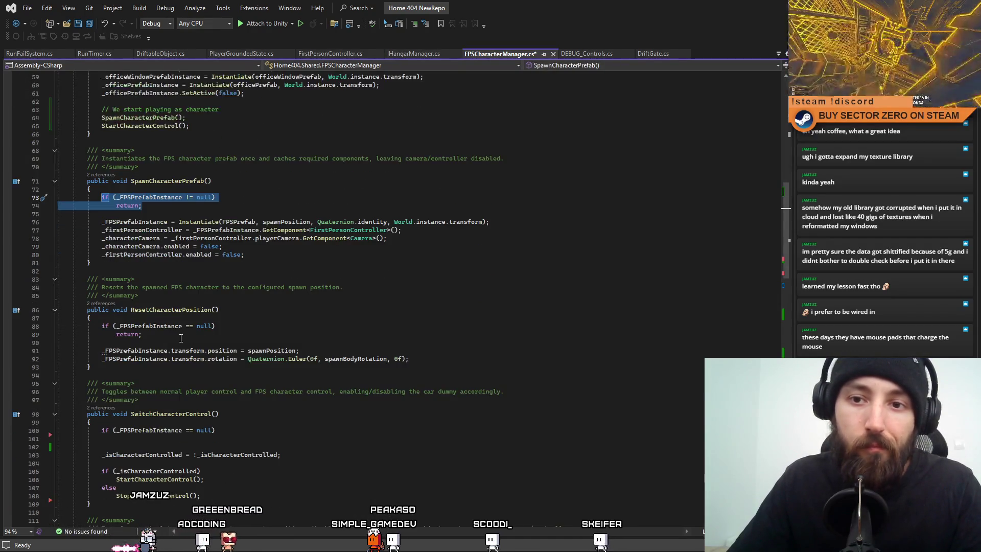
{"action": "scroll", "coordinate": [212, 321], "scroll_direction": "down", "scroll_amount": 3}
{"action": "left_click_drag", "start_coordinate": [216, 406], "coordinate": [106, 405]}
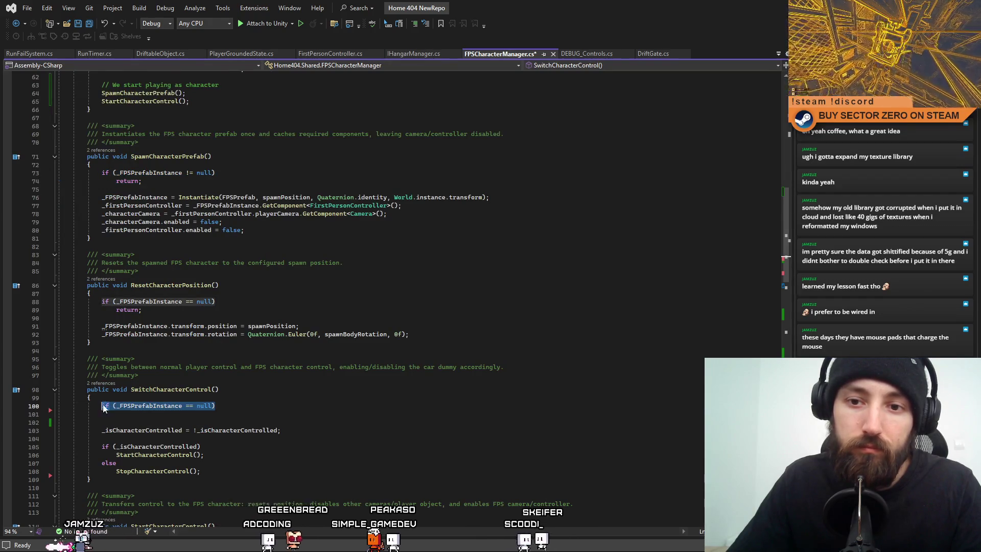
{"action": "key", "text": "Down"}
{"action": "type", "text": "return;"}
{"action": "key", "text": "Return"}
{"action": "left_click", "coordinate": [456, 445]}
{"action": "scroll", "coordinate": [457, 445], "scroll_direction": "down", "scroll_amount": 3}
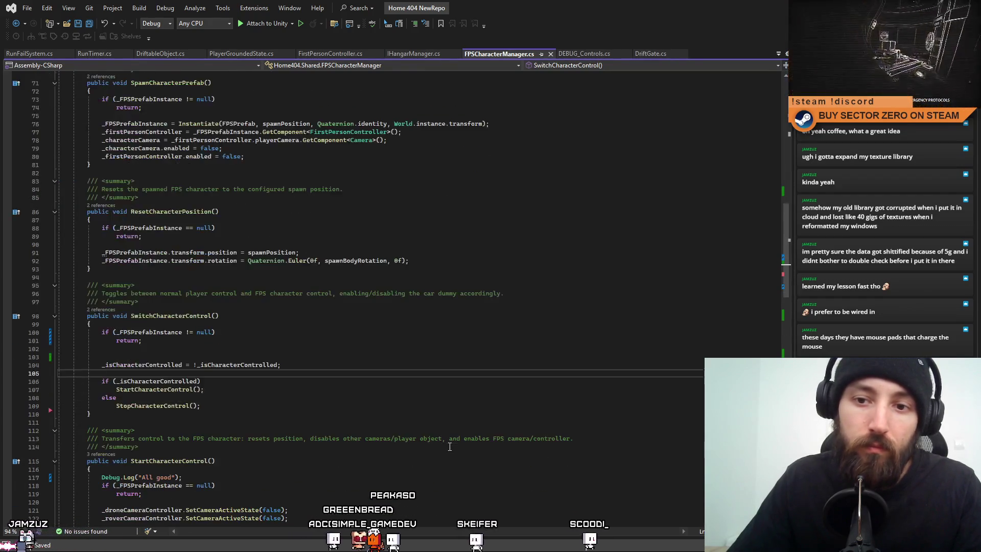
{"action": "scroll", "coordinate": [460, 414], "scroll_direction": "down", "scroll_amount": 7}
{"action": "left_click", "coordinate": [471, 354]}
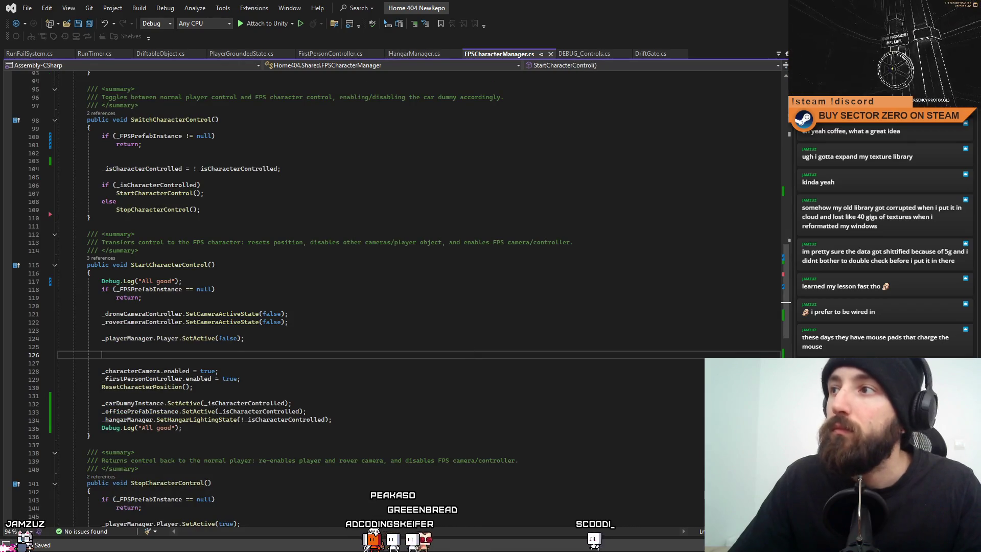
{"action": "key", "text": "alt+Tab"}
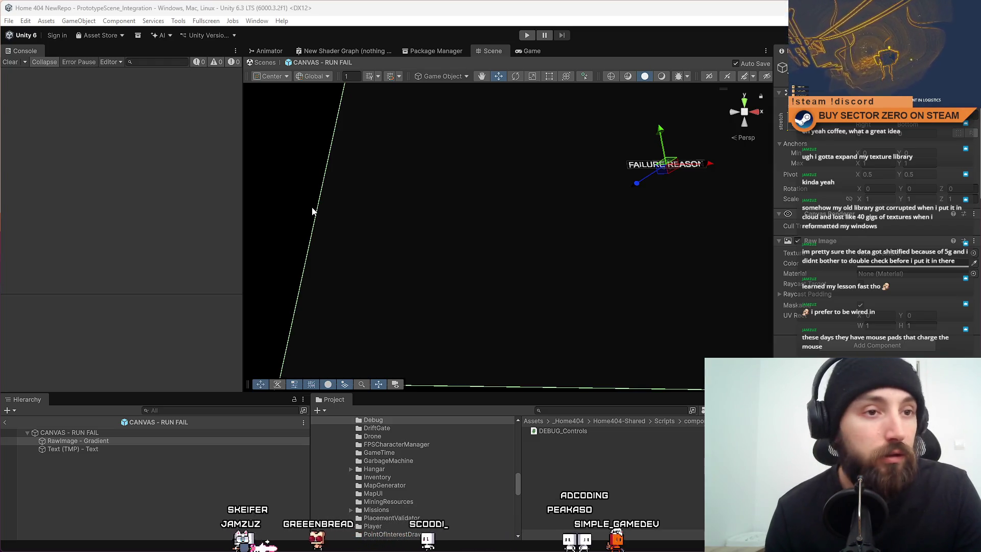
Run Play mode with the first-person character, toggle fullscreen and return to the code.
{"action": "left_click", "coordinate": [460, 232]}
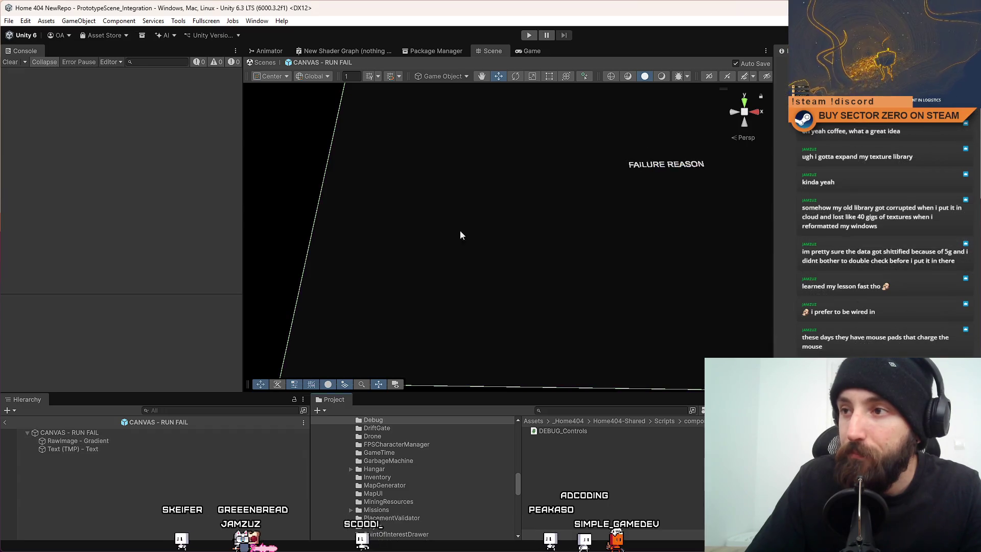
{"action": "left_click", "coordinate": [528, 35]}
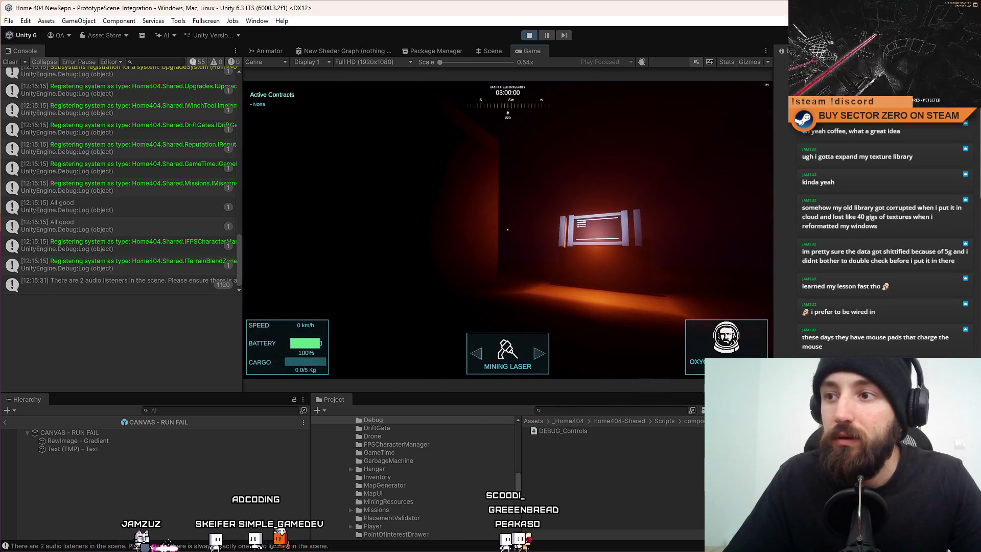
{"action": "key", "text": "F11"}
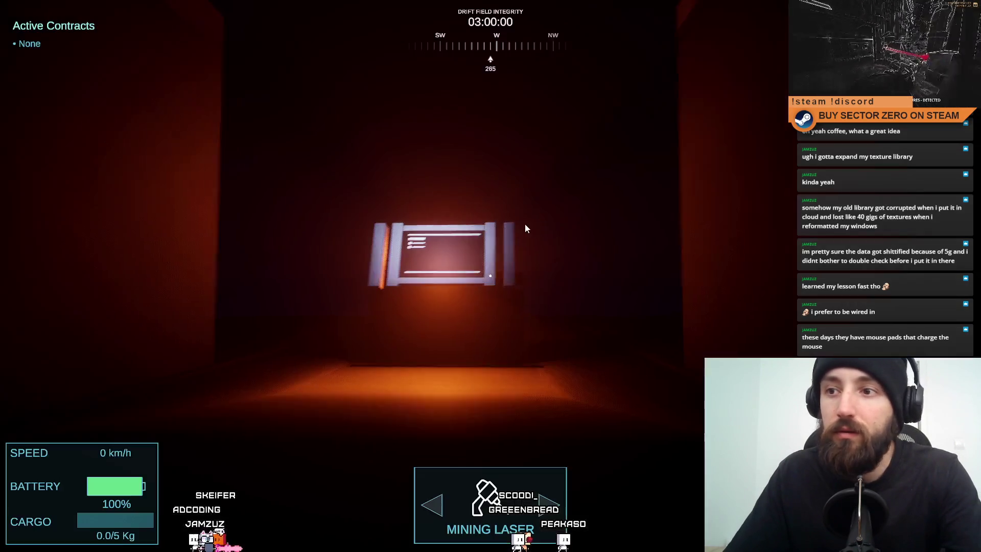
{"action": "key", "text": "F10"}
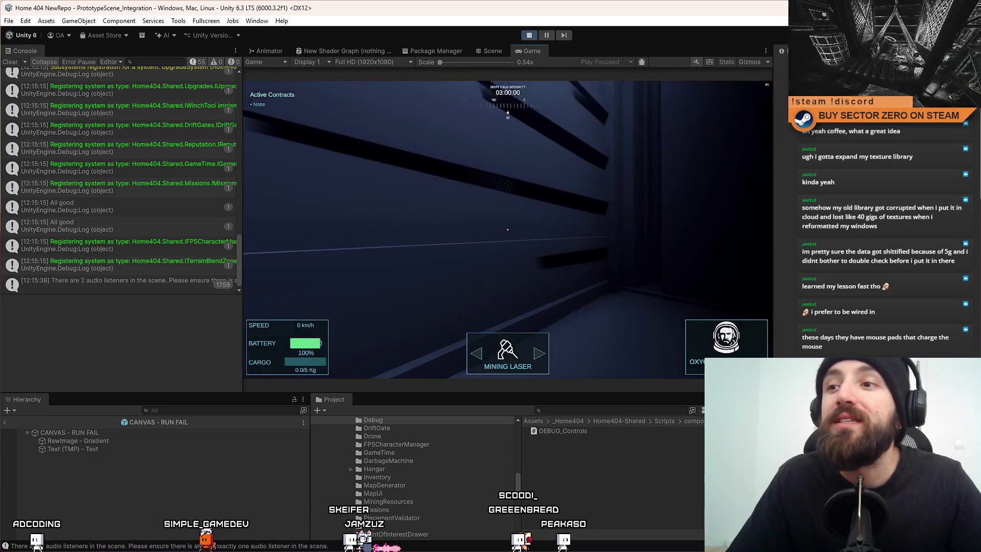
{"action": "key", "text": "alt+Tab"}
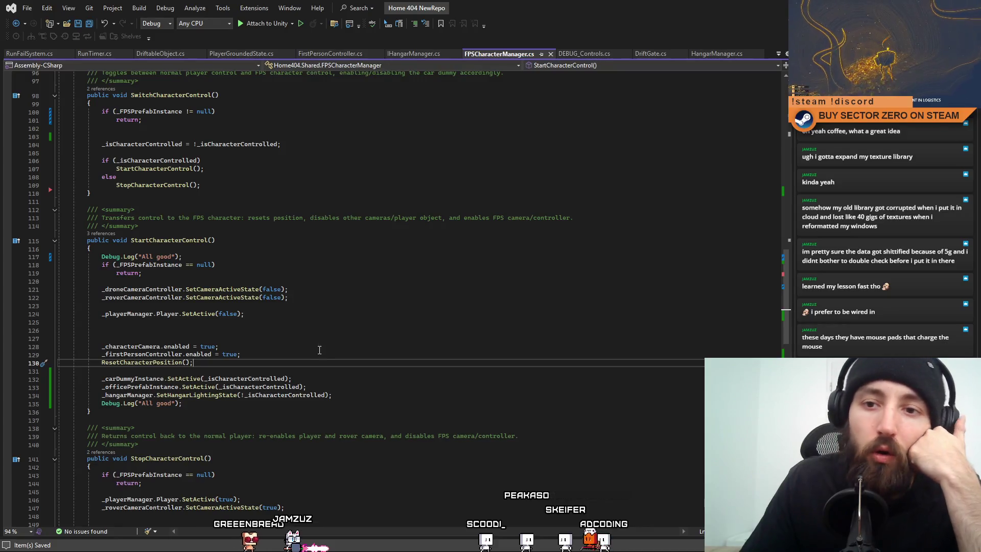
Highlight _officePrefabInstance and _isCharacterControlled references, then start a search for _officePrefabInstance.
{"action": "double_click", "coordinate": [141, 386]}
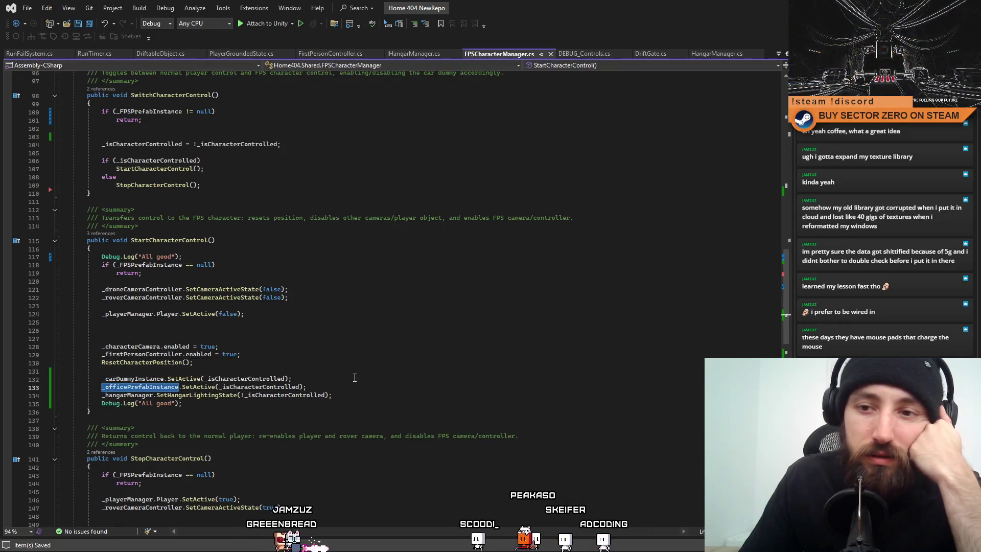
{"action": "double_click", "coordinate": [261, 386]}
{"action": "scroll", "coordinate": [429, 357], "scroll_direction": "up", "scroll_amount": 4}
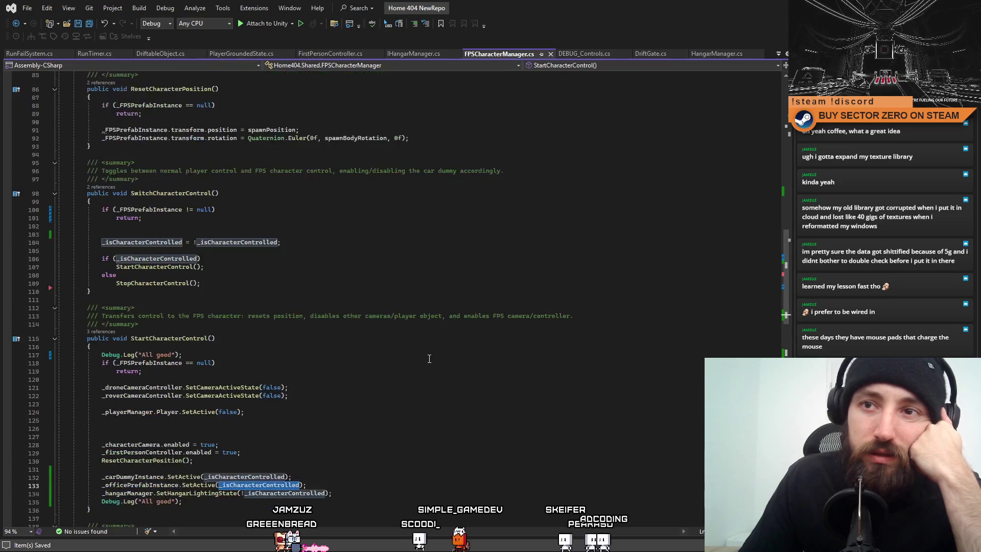
{"action": "scroll", "coordinate": [429, 358], "scroll_direction": "up", "scroll_amount": 1}
{"action": "scroll", "coordinate": [429, 358], "scroll_direction": "up", "scroll_amount": 2}
{"action": "scroll", "coordinate": [430, 358], "scroll_direction": "up", "scroll_amount": 1}
{"action": "scroll", "coordinate": [429, 358], "scroll_direction": "up", "scroll_amount": 1}
{"action": "scroll", "coordinate": [429, 358], "scroll_direction": "down", "scroll_amount": 4}
{"action": "scroll", "coordinate": [429, 358], "scroll_direction": "down", "scroll_amount": 3}
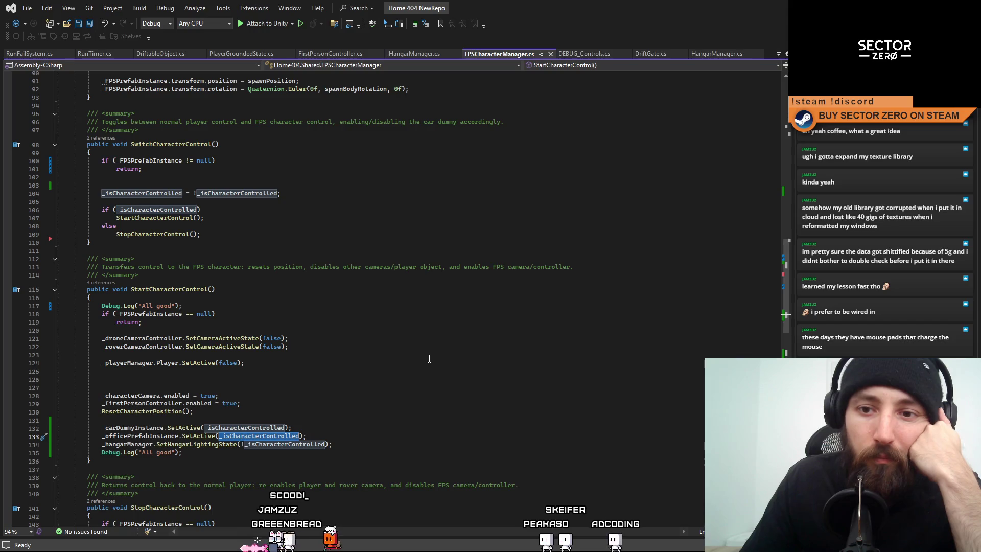
{"action": "double_click", "coordinate": [138, 438]}
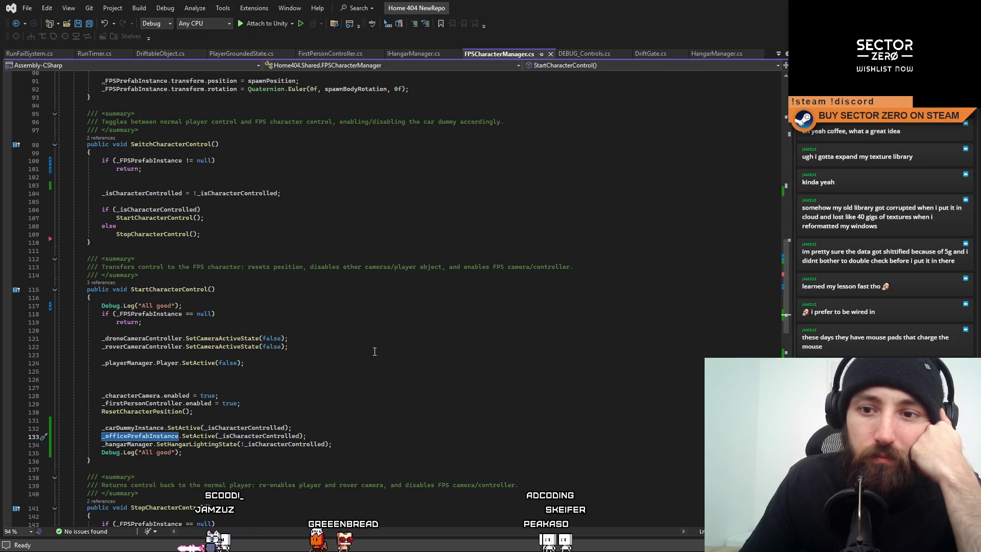
{"action": "key", "text": "ctrl+f"}
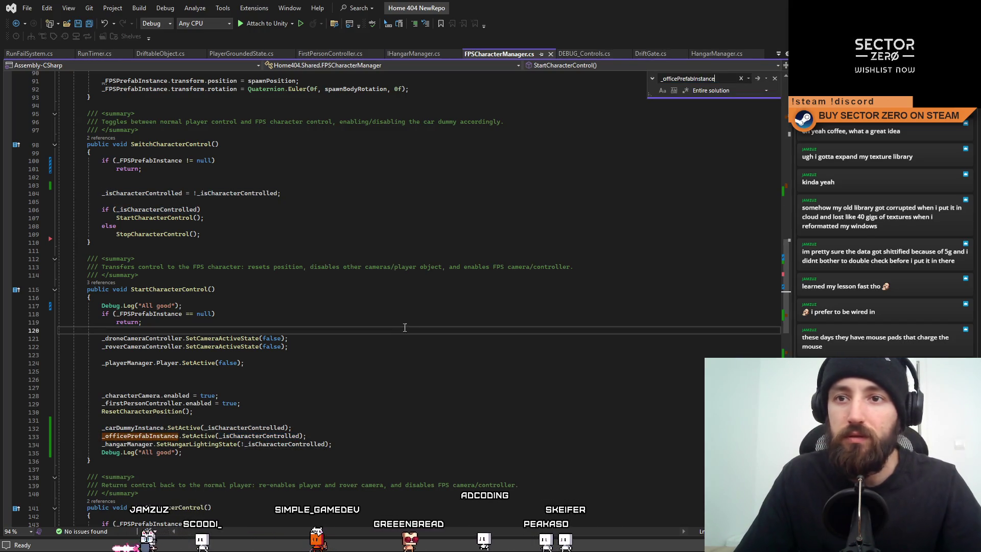
{"action": "mouse_move", "coordinate": [792, 283]}
{"action": "left_mouse_down"}
{"action": "mouse_move", "coordinate": [789, 168]}
{"action": "mouse_move", "coordinate": [799, 198]}
{"action": "left_mouse_up"}
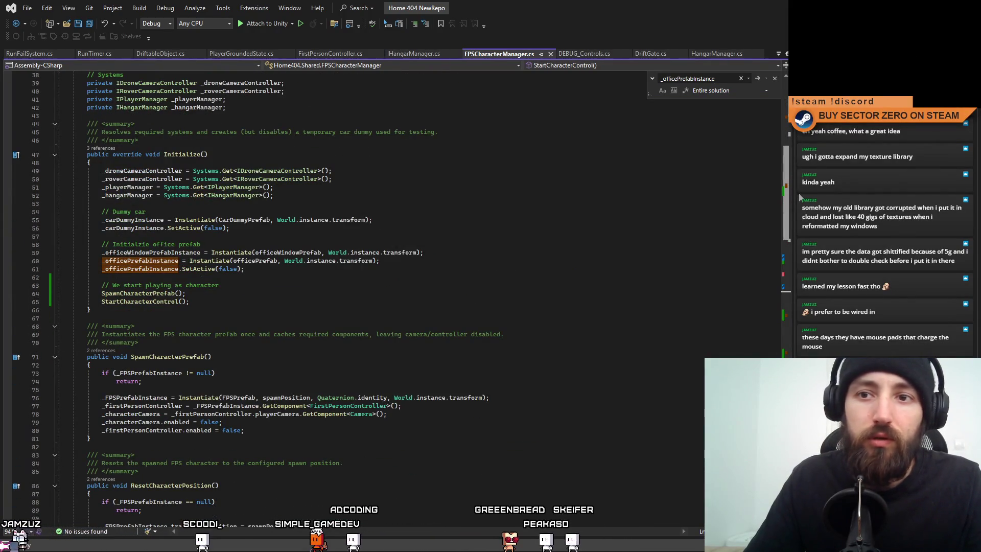
{"action": "left_click_drag", "start_coordinate": [799, 197], "coordinate": [803, 227]}
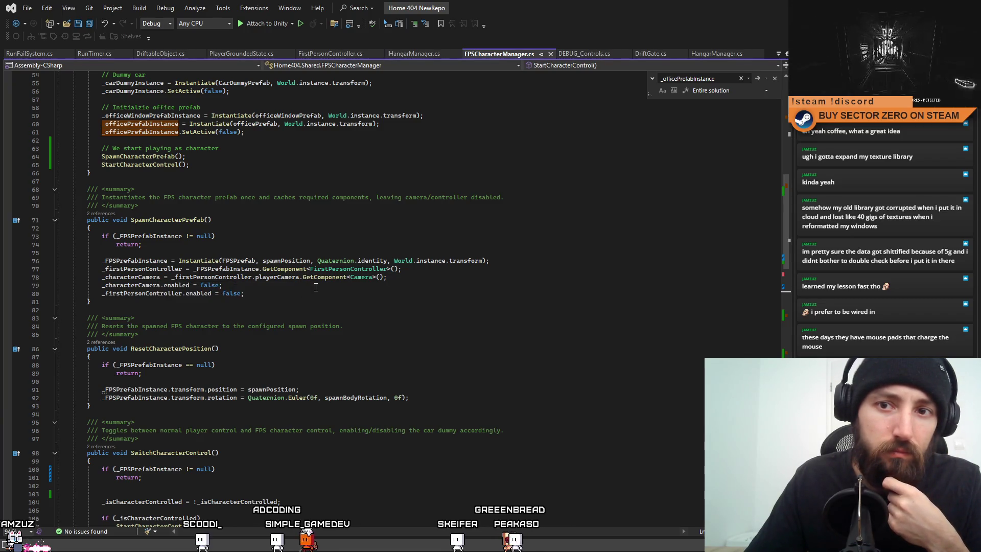
Remove the _officePrefabInstance.SetActive(false); statement and its leftover blank line from Initialize().
{"action": "left_click", "coordinate": [147, 284]}
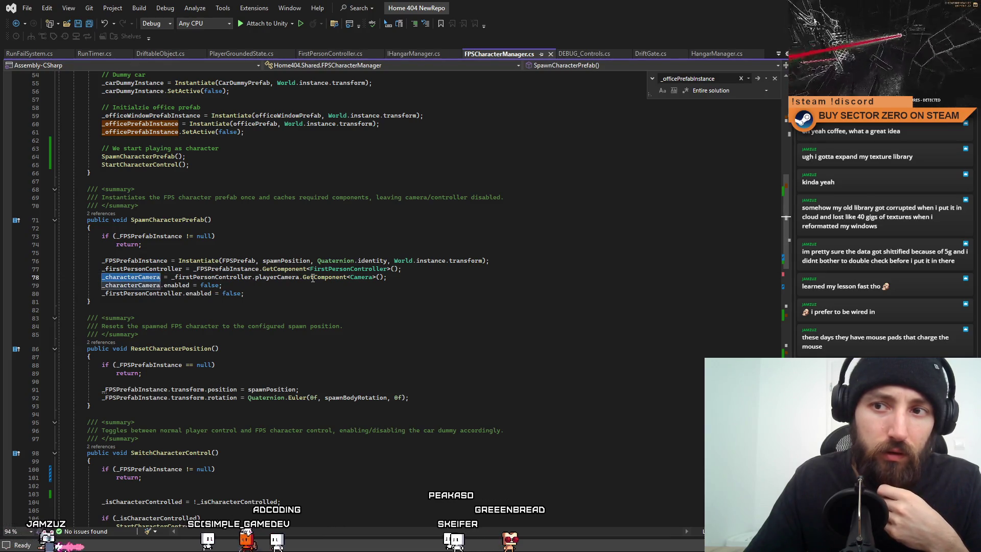
{"action": "left_click", "coordinate": [239, 284]}
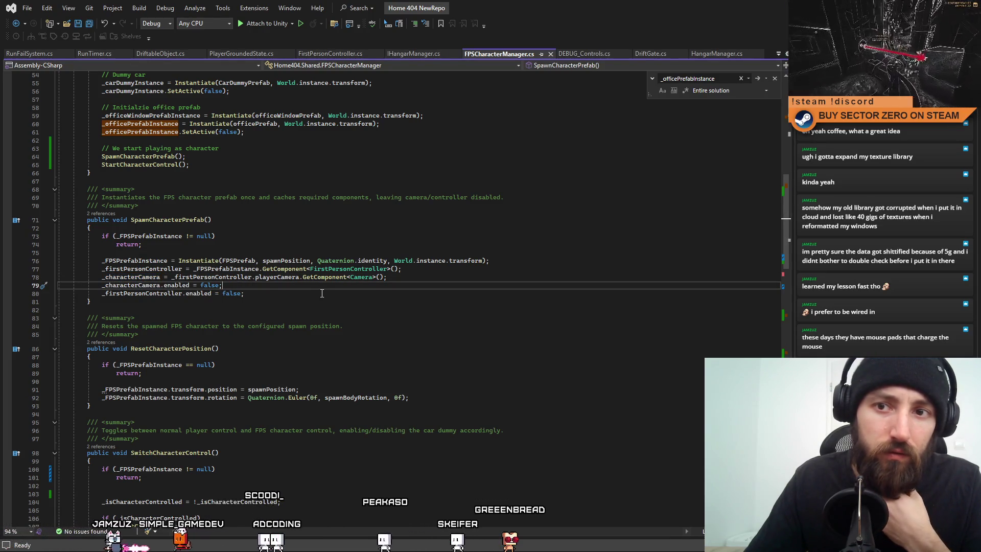
{"action": "scroll", "coordinate": [323, 294], "scroll_direction": "up", "scroll_amount": 4}
{"action": "left_click", "coordinate": [261, 253]}
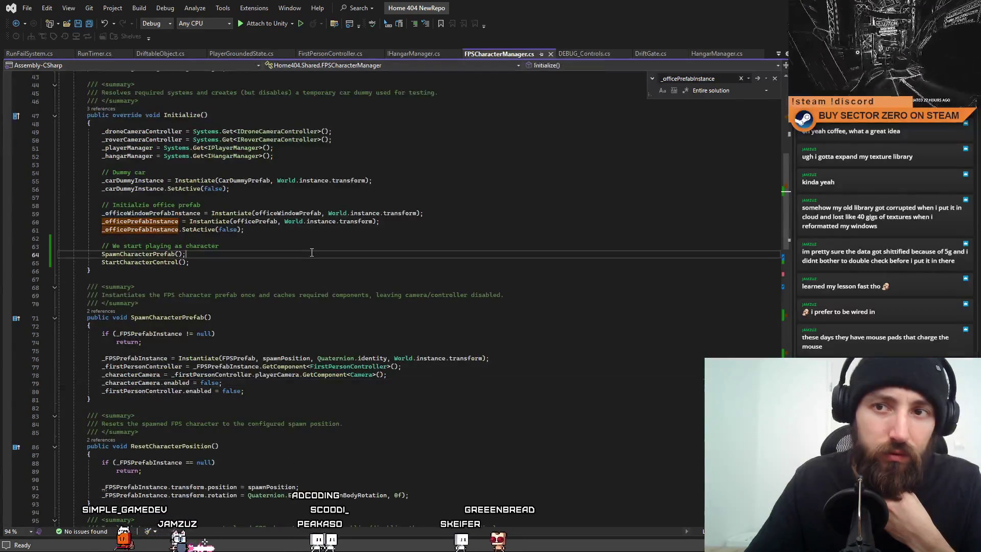
{"action": "left_click", "coordinate": [320, 230]}
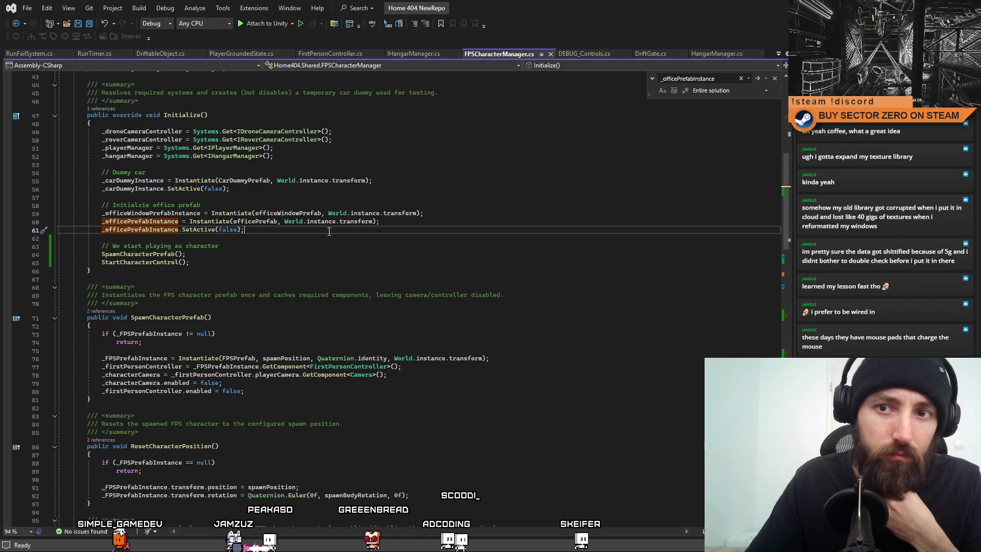
{"action": "double_click", "coordinate": [150, 228]}
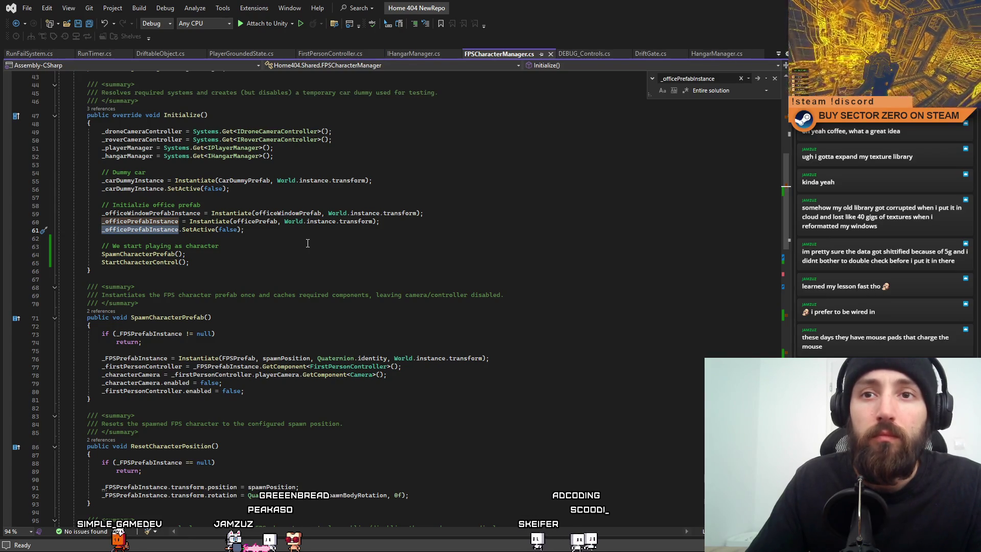
{"action": "left_click_drag", "start_coordinate": [308, 243], "coordinate": [104, 230]}
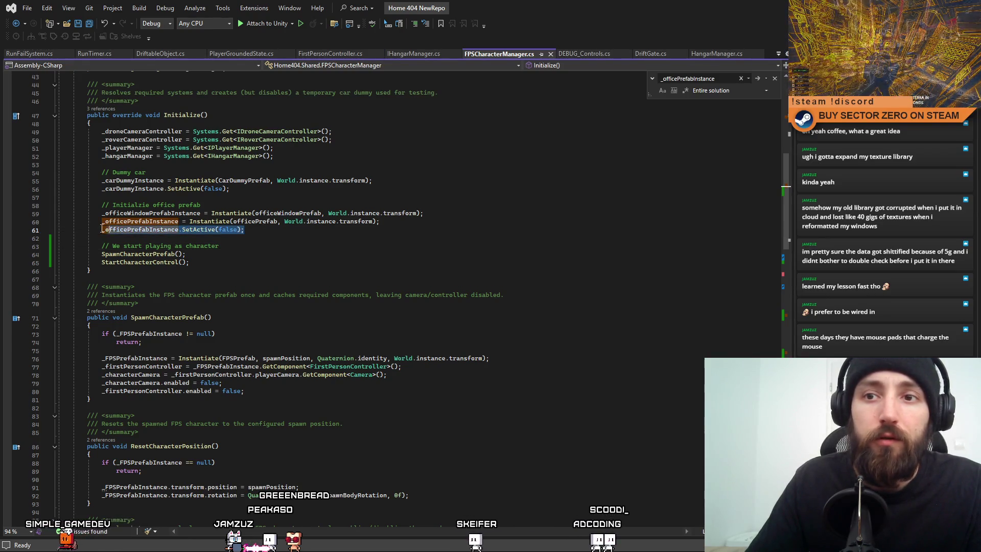
{"action": "key", "text": "BackSpace"}
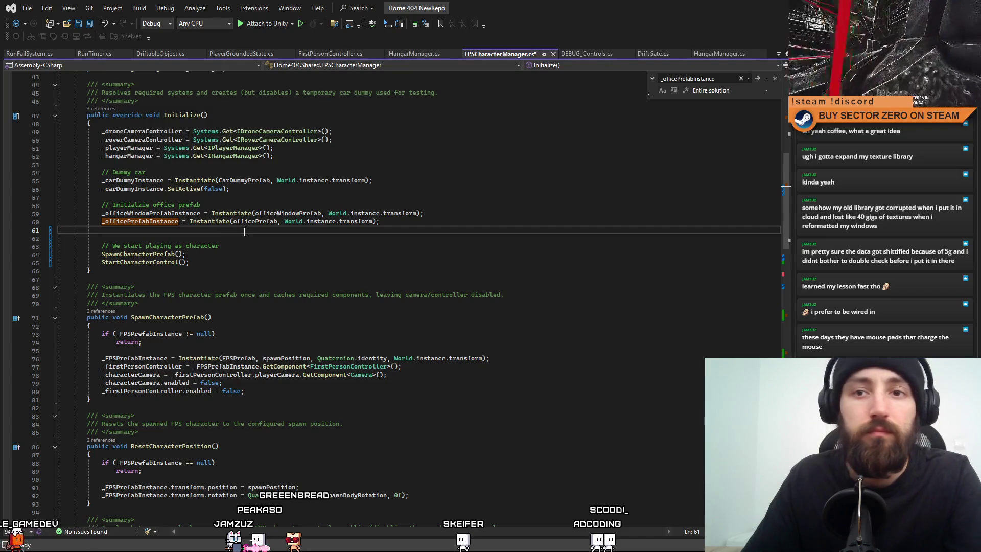
{"action": "key", "text": "BackSpace"}
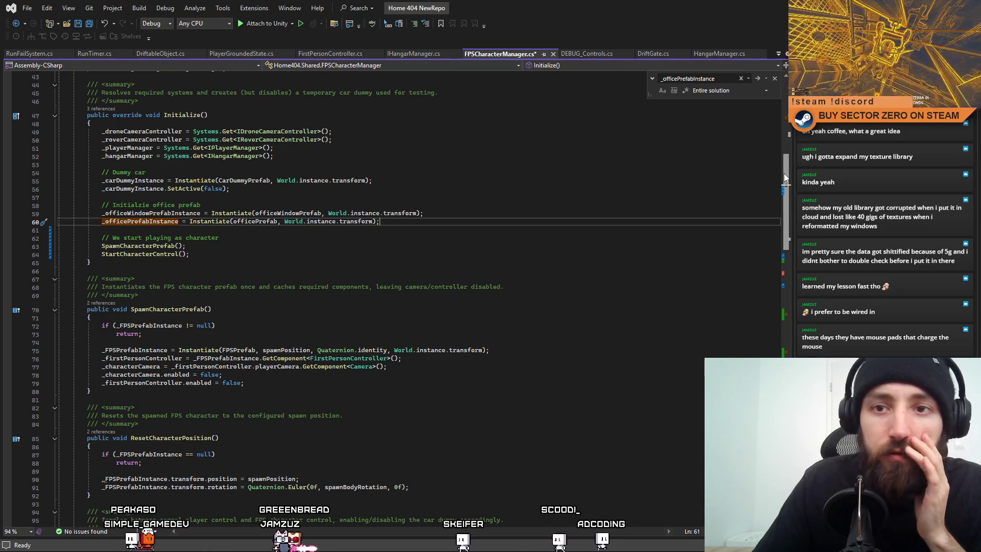
{"action": "left_click_drag", "start_coordinate": [785, 174], "coordinate": [790, 191]}
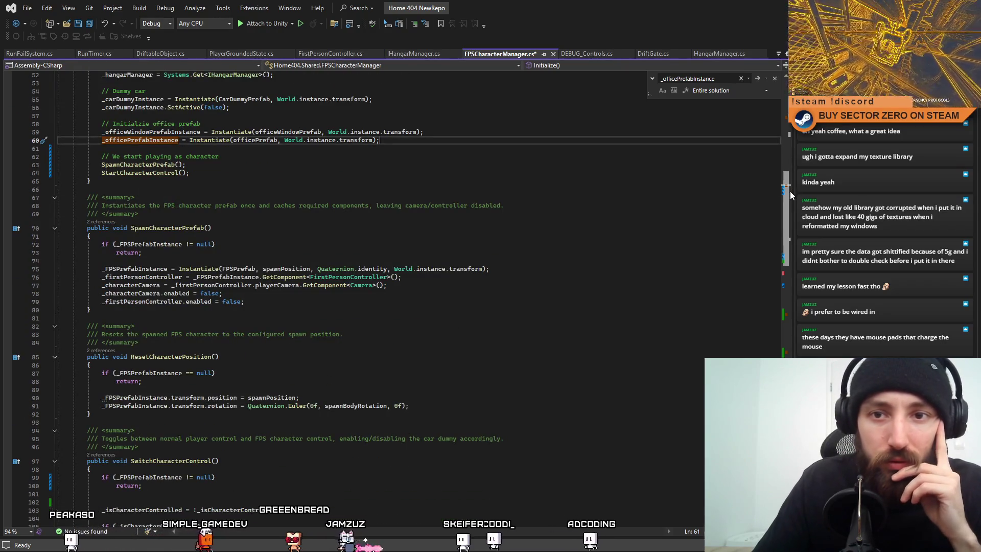
{"action": "left_click_drag", "start_coordinate": [790, 190], "coordinate": [789, 275]}
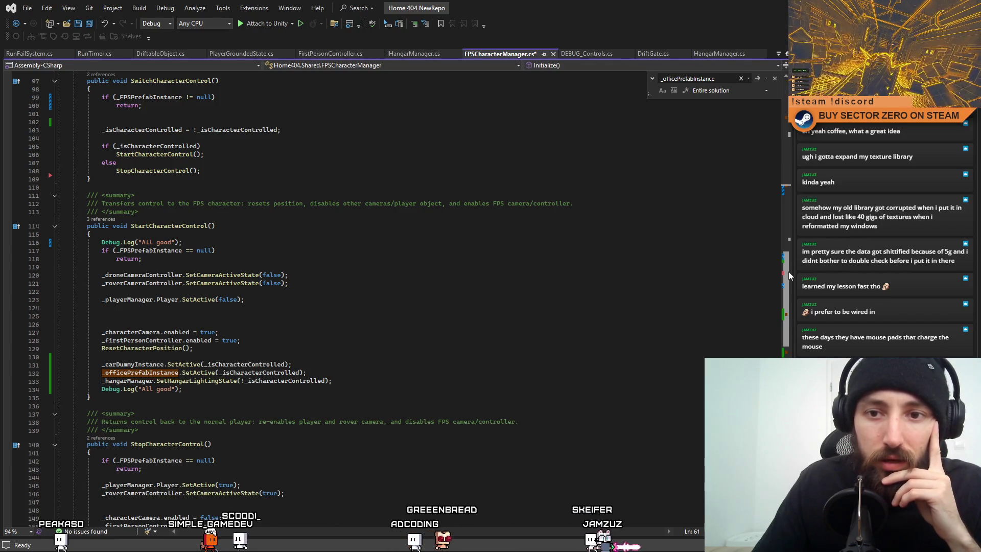
Save the script and return to Unity so it recompiles.
{"action": "left_click", "coordinate": [603, 366]}
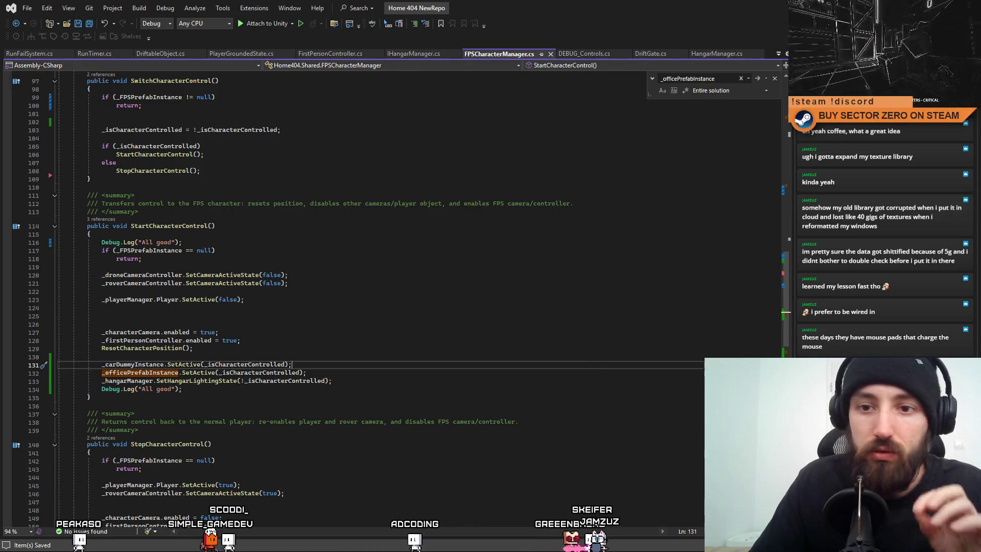
{"action": "key", "text": "alt+Tab"}
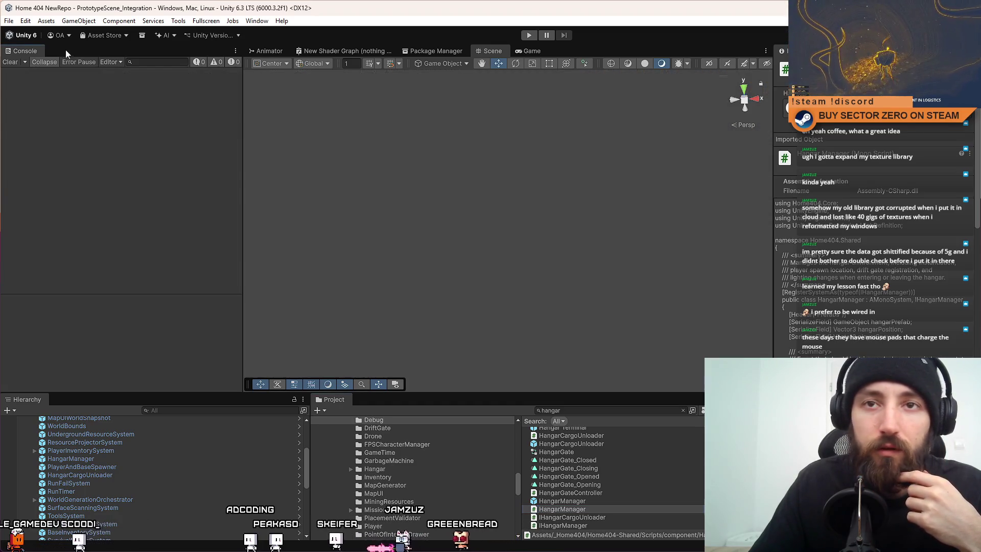
Run Play mode and walk the first-person character forward through the hangar corridor.
{"action": "key", "text": "ctrl+p"}
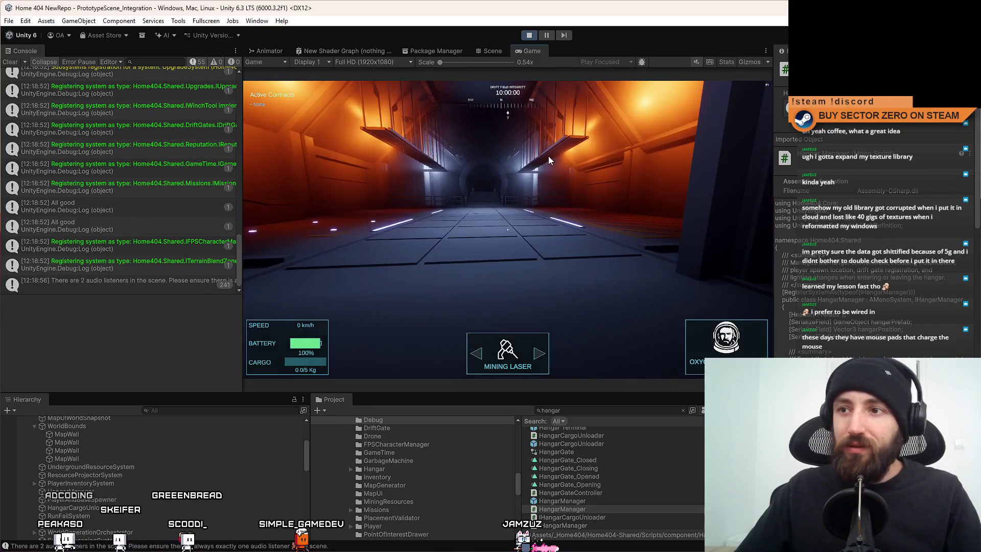
{"action": "left_click", "coordinate": [544, 154]}
{"action": "key", "text": "w"}
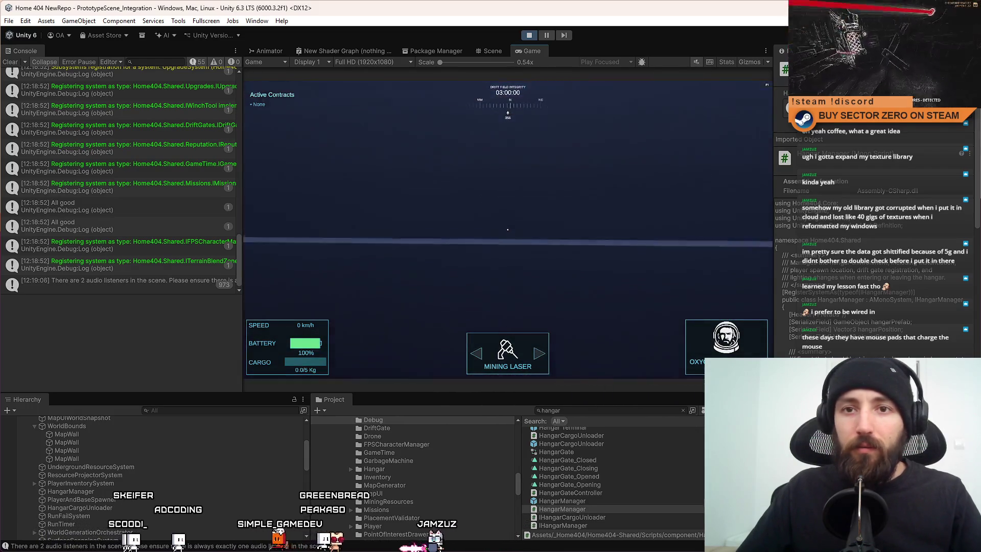
{"action": "key", "text": "Escape"}
{"action": "mouse_move", "coordinate": [236, 260]}
{"action": "left_mouse_down"}
{"action": "mouse_move", "coordinate": [236, 99]}
{"action": "mouse_move", "coordinate": [234, 280]}
{"action": "left_mouse_up"}
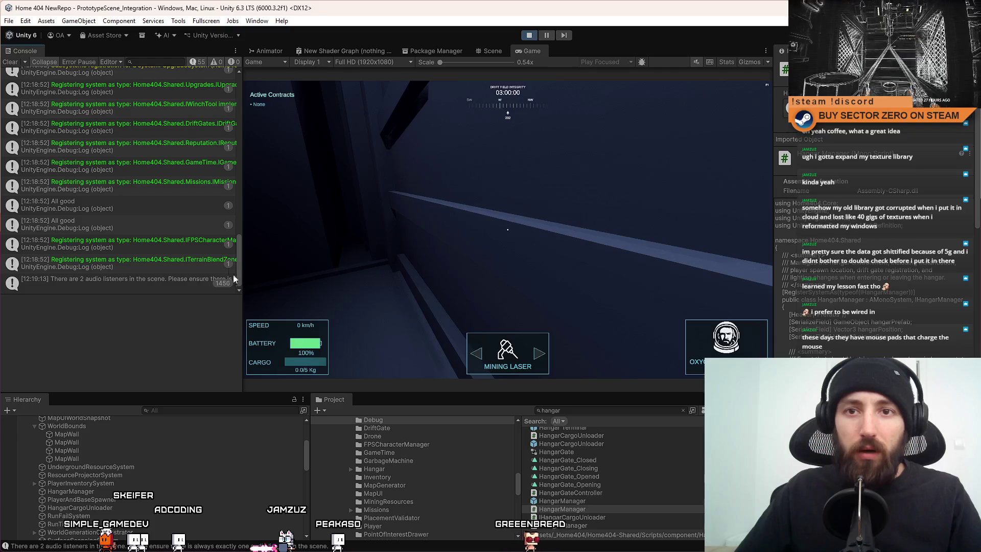
Inspect the All good console entries' call stacks and jump to the logging line in the script.
{"action": "left_click", "coordinate": [168, 205]}
{"action": "left_click", "coordinate": [159, 223]}
{"action": "left_click", "coordinate": [172, 203]}
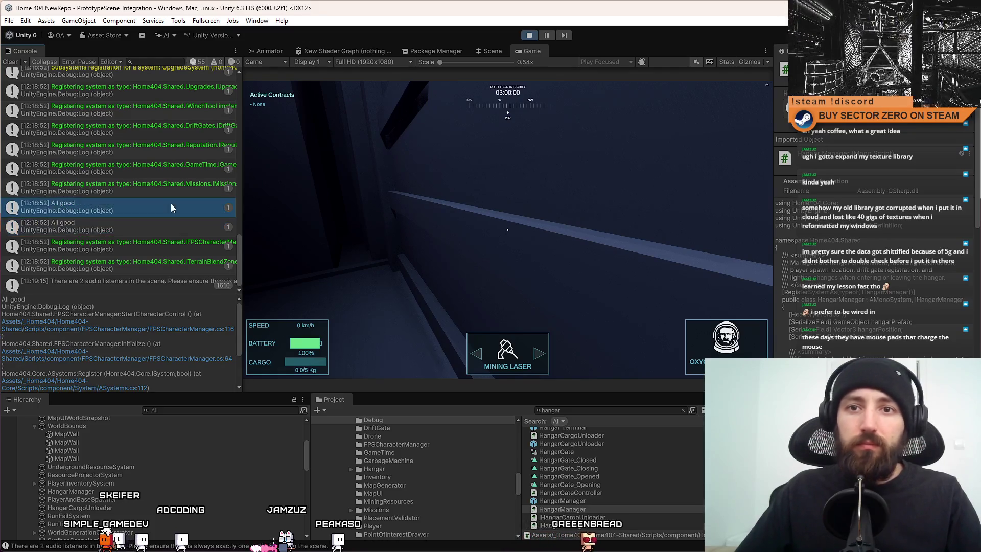
{"action": "mouse_move", "coordinate": [239, 252]}
{"action": "left_mouse_down"}
{"action": "mouse_move", "coordinate": [243, 236]}
{"action": "mouse_move", "coordinate": [241, 255]}
{"action": "left_mouse_up"}
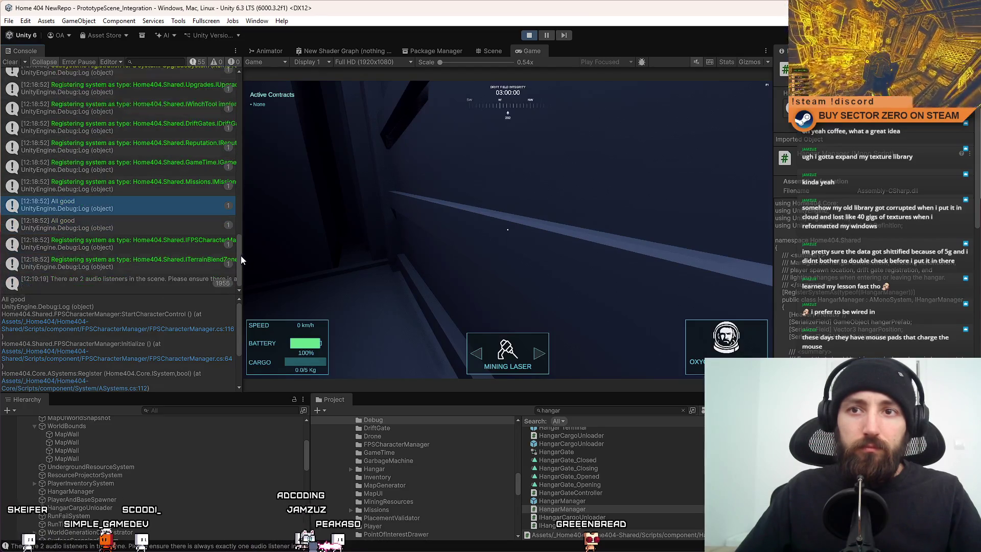
{"action": "left_click", "coordinate": [175, 222]}
{"action": "left_click", "coordinate": [181, 195]}
{"action": "left_click", "coordinate": [165, 213]}
{"action": "left_click", "coordinate": [173, 205]}
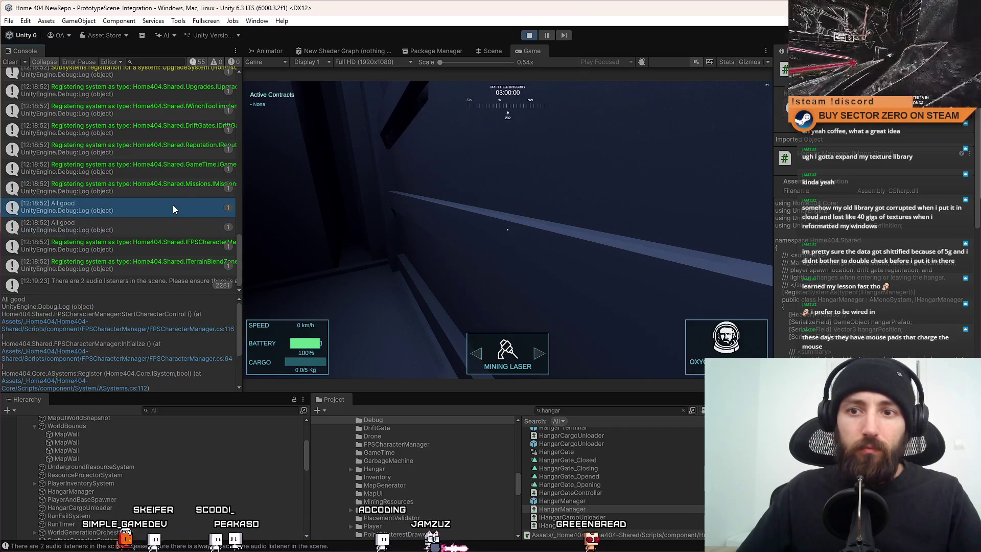
{"action": "double_click", "coordinate": [178, 202]}
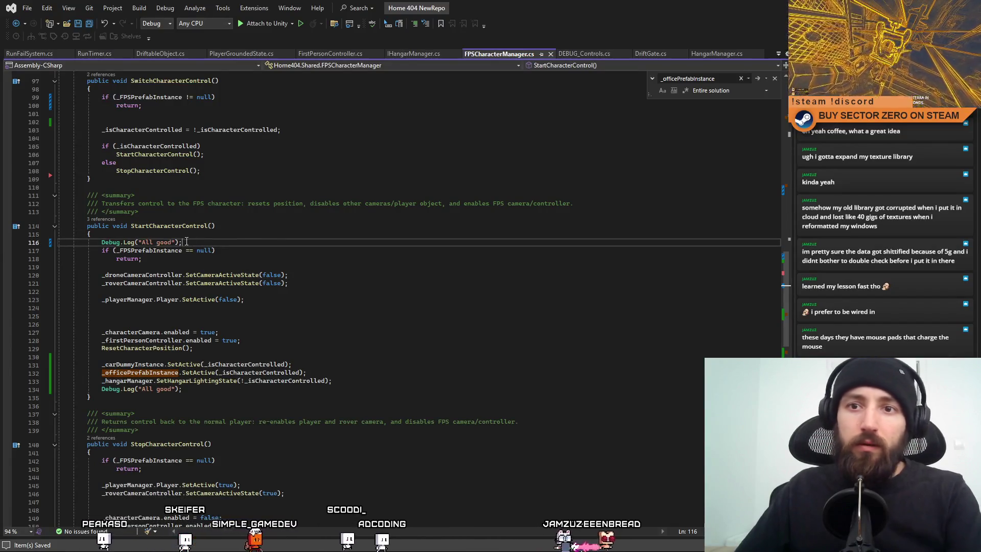
Delete both Debug.Log("All good"); lines from StartCharacterControl.
{"action": "left_click", "coordinate": [57, 243]}
{"action": "key", "text": "Delete"}
{"action": "left_click", "coordinate": [25, 380]}
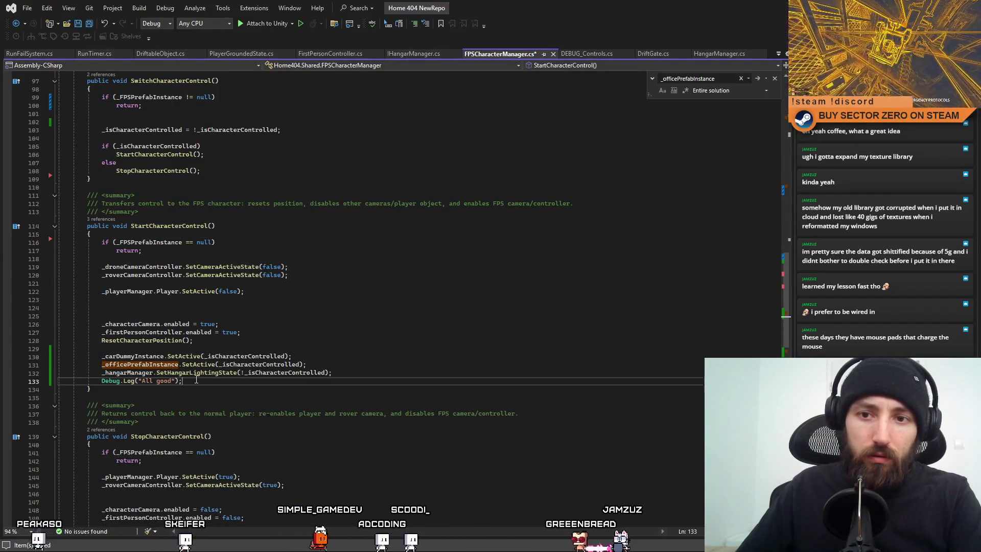
{"action": "key", "text": "Delete"}
{"action": "key", "text": "Delete"}
{"action": "left_click", "coordinate": [450, 348]}
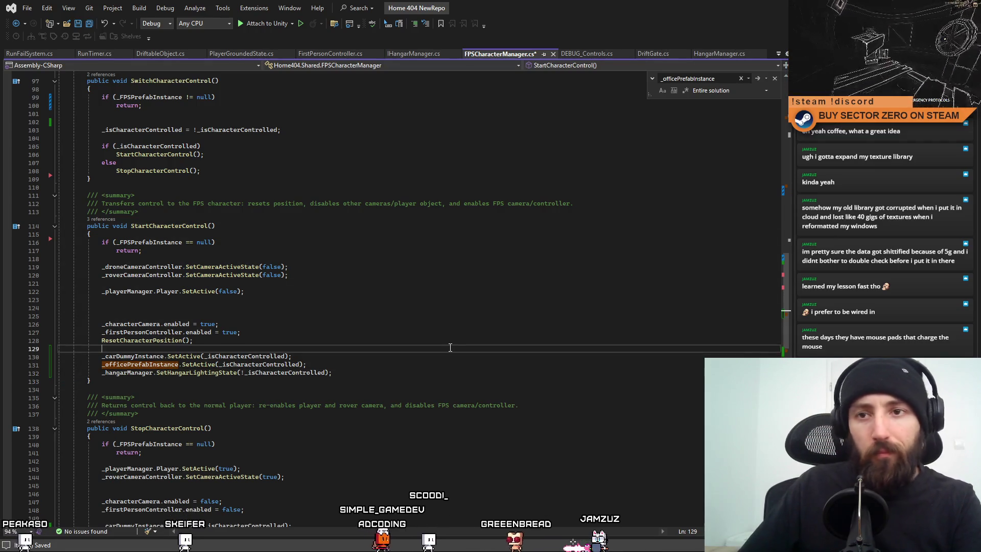
{"action": "left_click", "coordinate": [308, 232]}
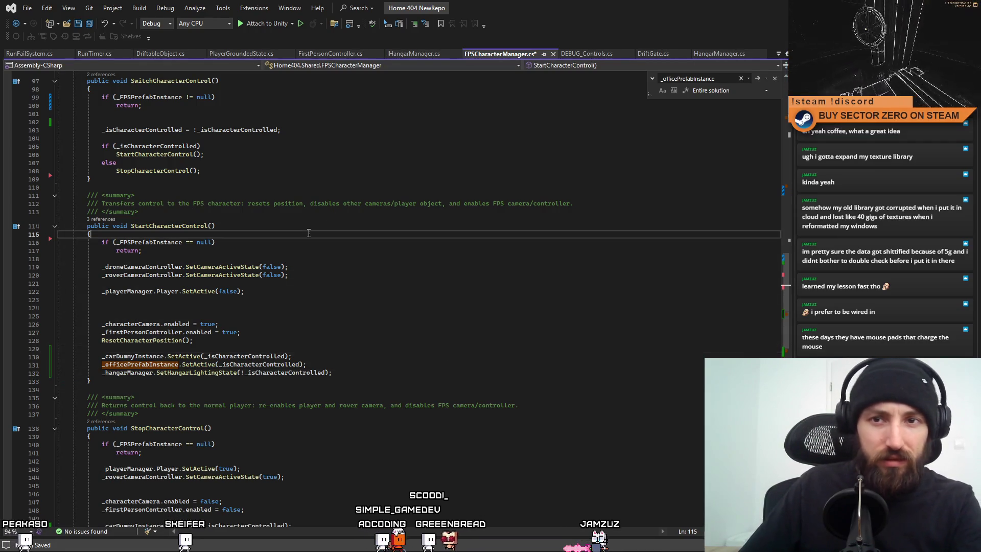
Review _isCharacterControlled usages and start a new line after StartCharacterControl's null check.
{"action": "double_click", "coordinate": [251, 358]}
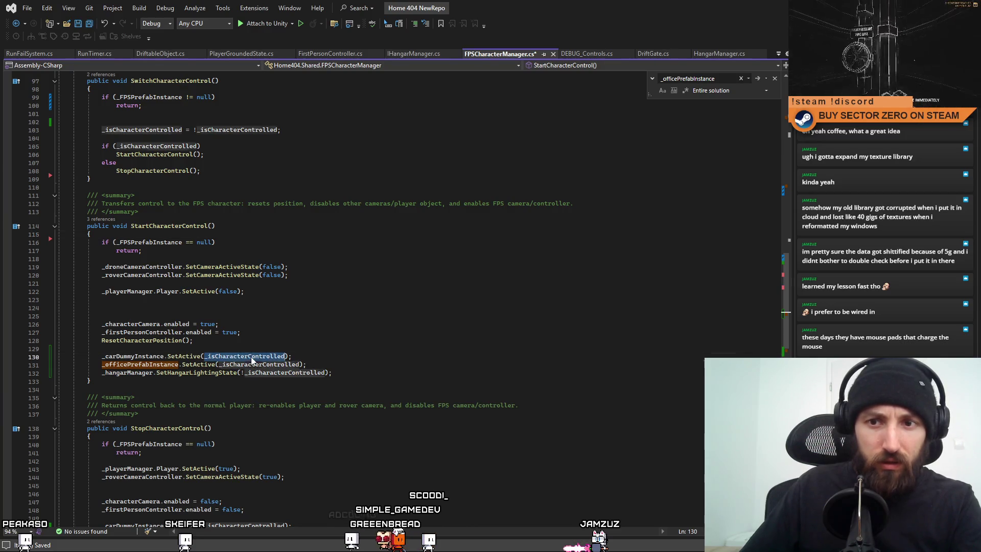
{"action": "double_click", "coordinate": [184, 227]}
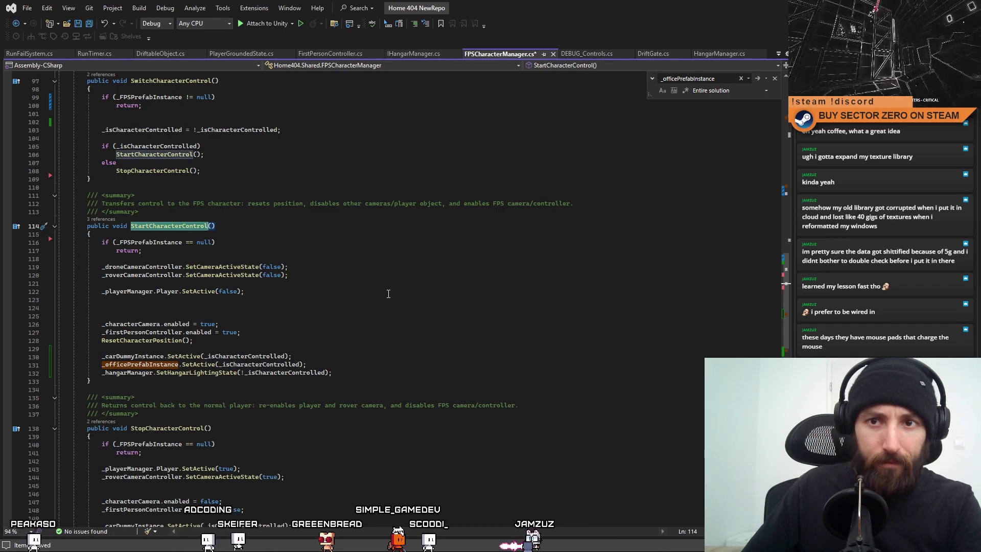
{"action": "double_click", "coordinate": [253, 357]}
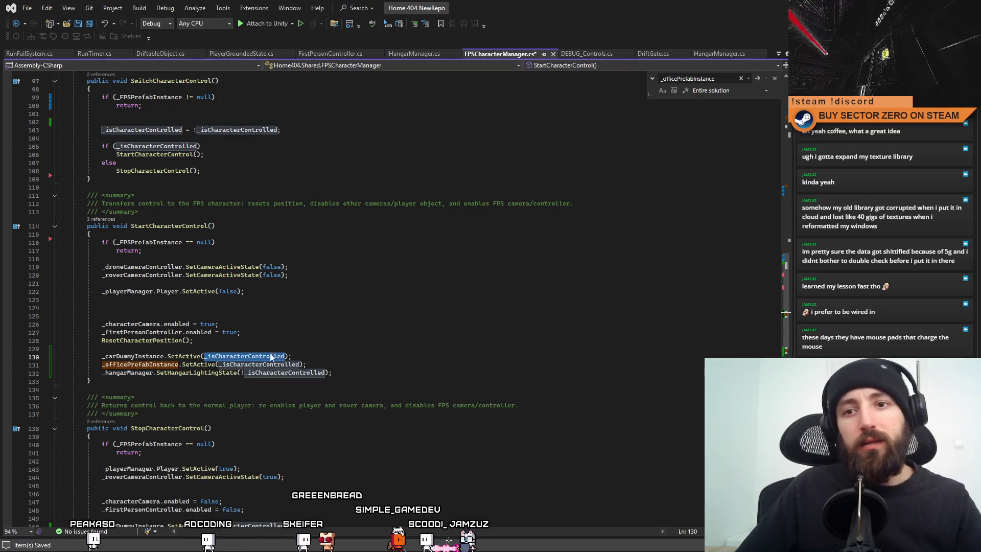
{"action": "left_click", "coordinate": [370, 331]}
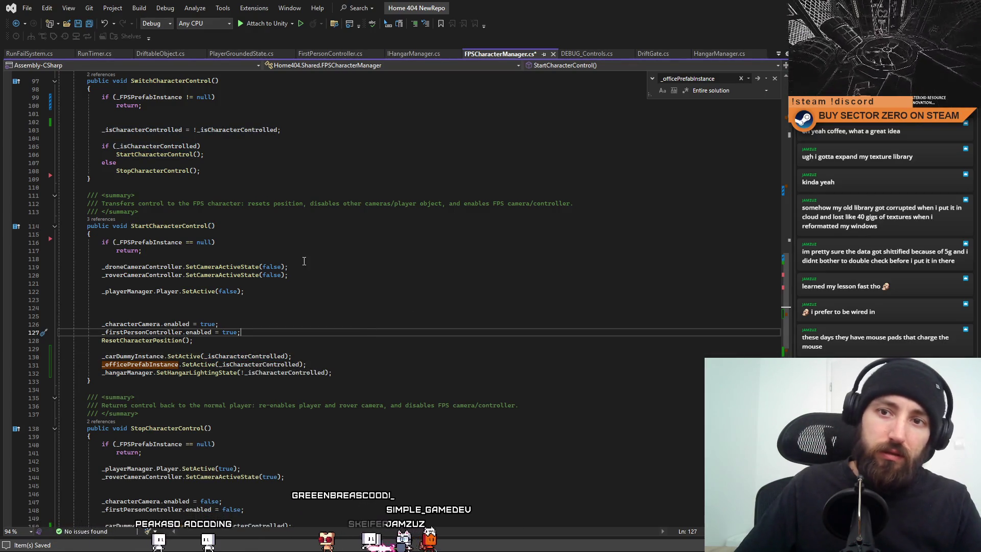
{"action": "left_click", "coordinate": [227, 258]}
{"action": "key", "text": "Return"}
{"action": "type", "text": "_isCharacterControlled = true;"}
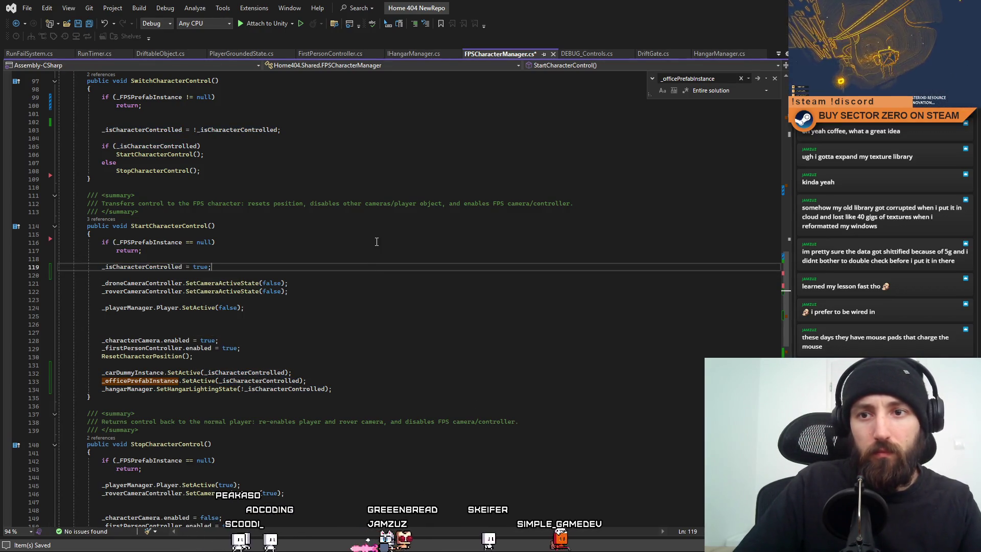
Remove the surplus blank lines above the camera code in StartCharacterControl.
{"action": "left_click", "coordinate": [285, 331]}
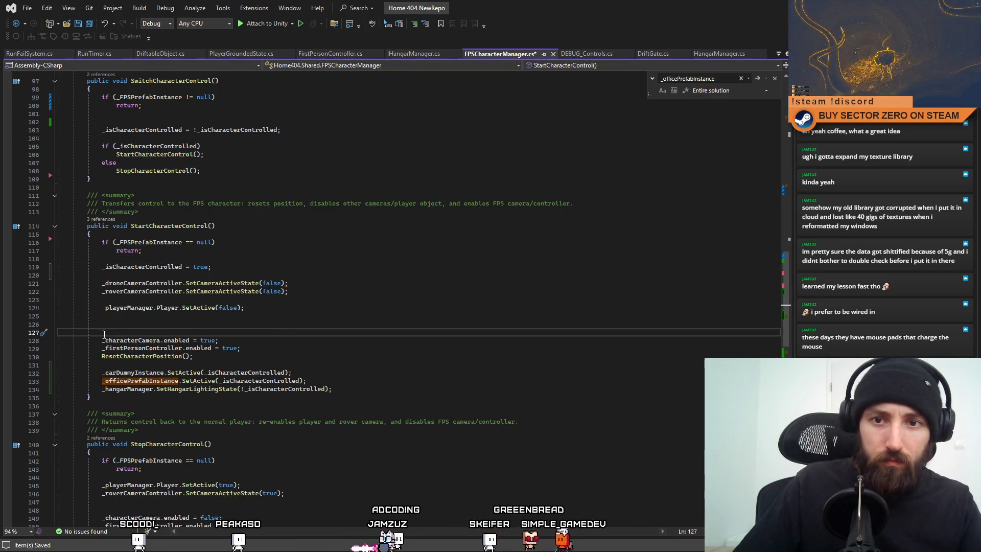
{"action": "left_click_drag", "start_coordinate": [103, 334], "coordinate": [44, 321]}
{"action": "key", "text": "BackSpace"}
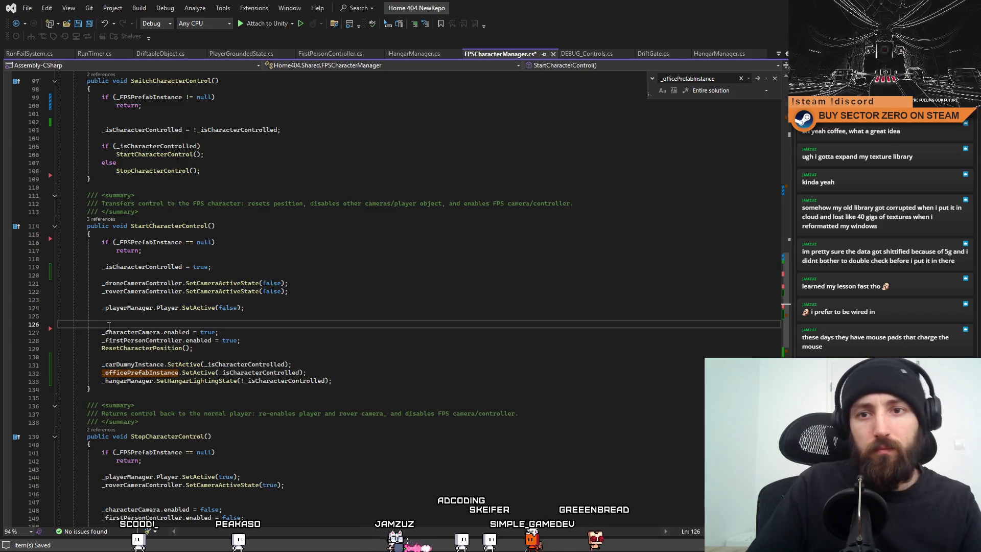
{"action": "key", "text": "BackSpace"}
{"action": "left_click", "coordinate": [254, 267]}
{"action": "scroll", "coordinate": [315, 331], "scroll_direction": "up", "scroll_amount": 4}
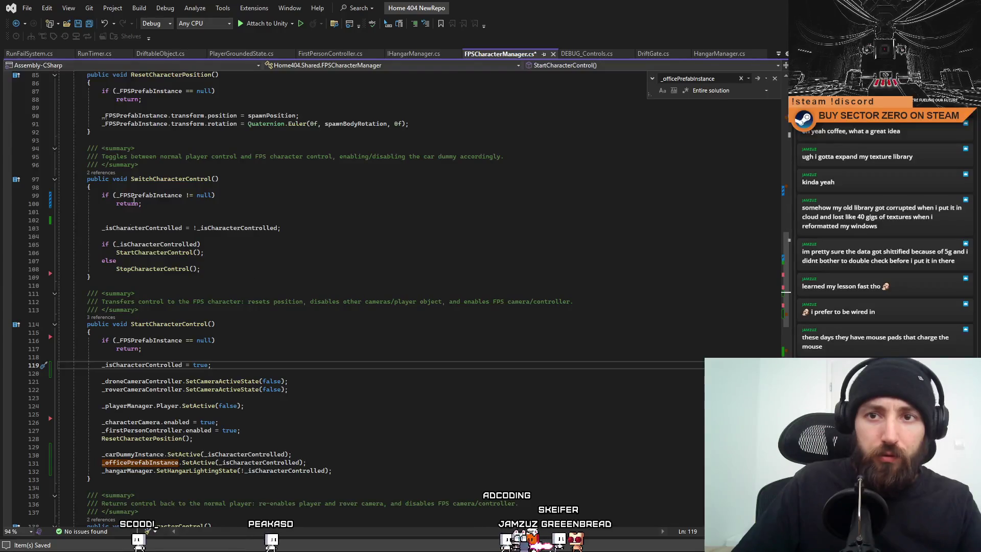
{"action": "scroll", "coordinate": [150, 240], "scroll_direction": "down", "scroll_amount": 4}
{"action": "scroll", "coordinate": [219, 205], "scroll_direction": "down", "scroll_amount": 3}
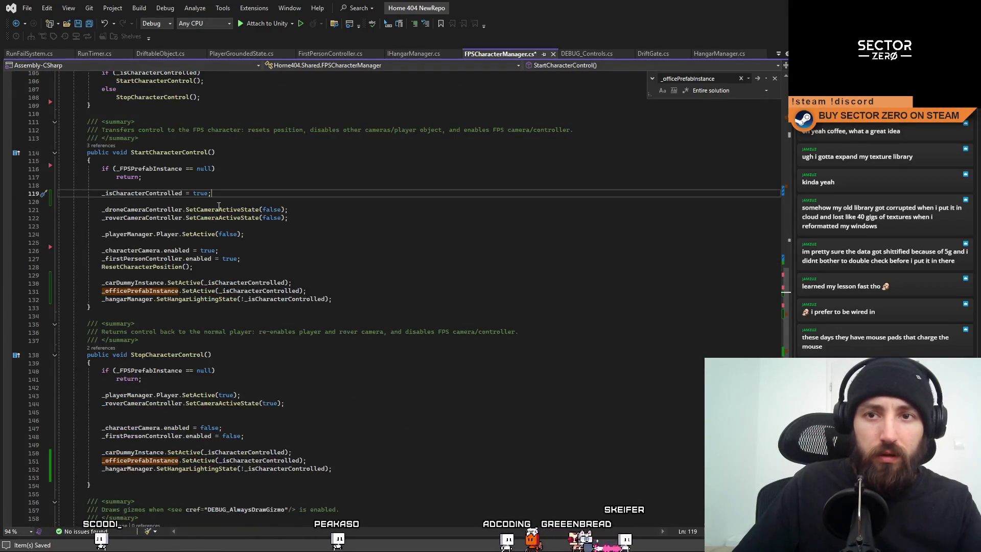
Add _isCharacterControlled = false; after the null check in StopCharacterControl.
{"action": "double_click", "coordinate": [150, 193]}
{"action": "key", "text": "ctrl+c"}
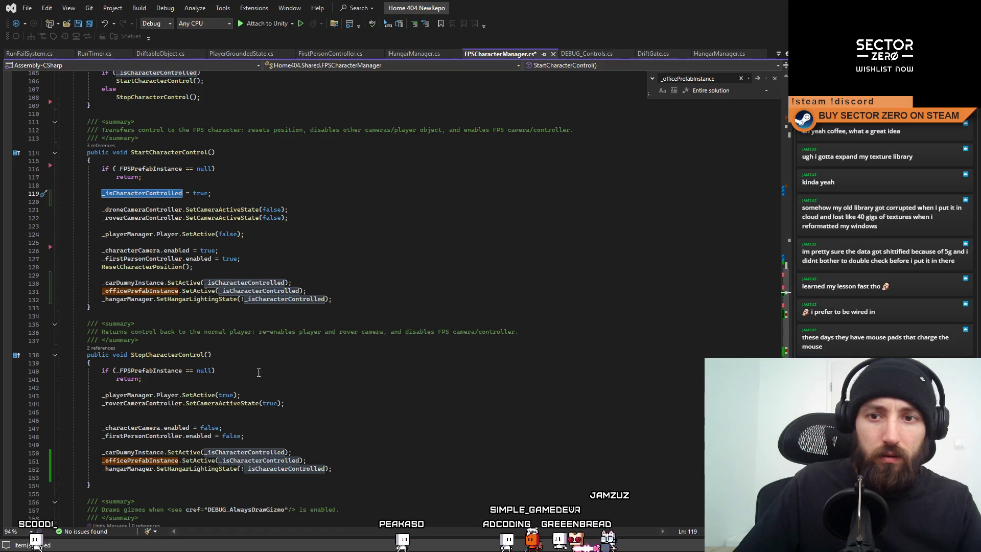
{"action": "left_click", "coordinate": [246, 386]}
{"action": "key", "text": "Return"}
{"action": "key", "text": "ctrl+v"}
{"action": "type", "text": "= f"}
{"action": "key", "text": "Tab"}
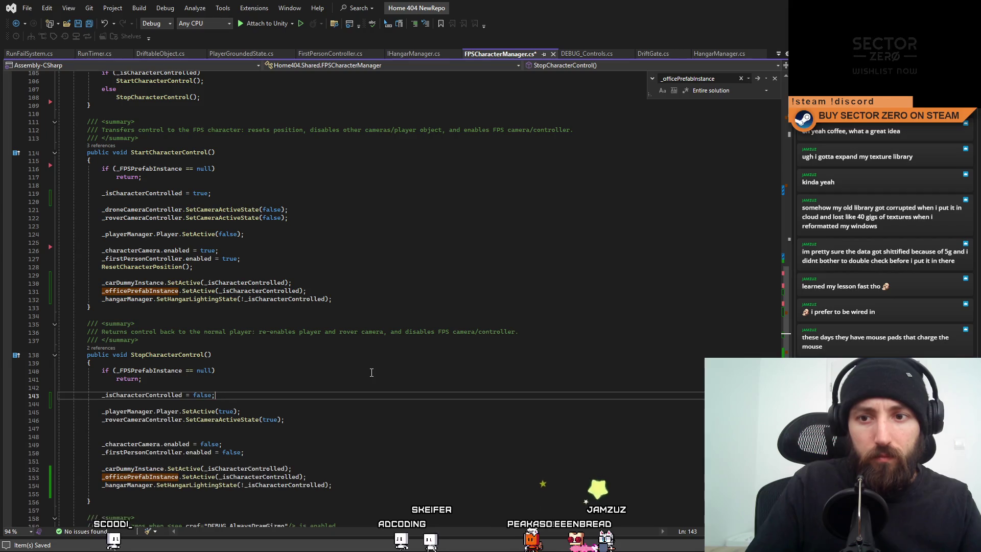
Tidy StopCharacterControl's blank lines, save, and switch over to Unity.
{"action": "left_click", "coordinate": [58, 443]}
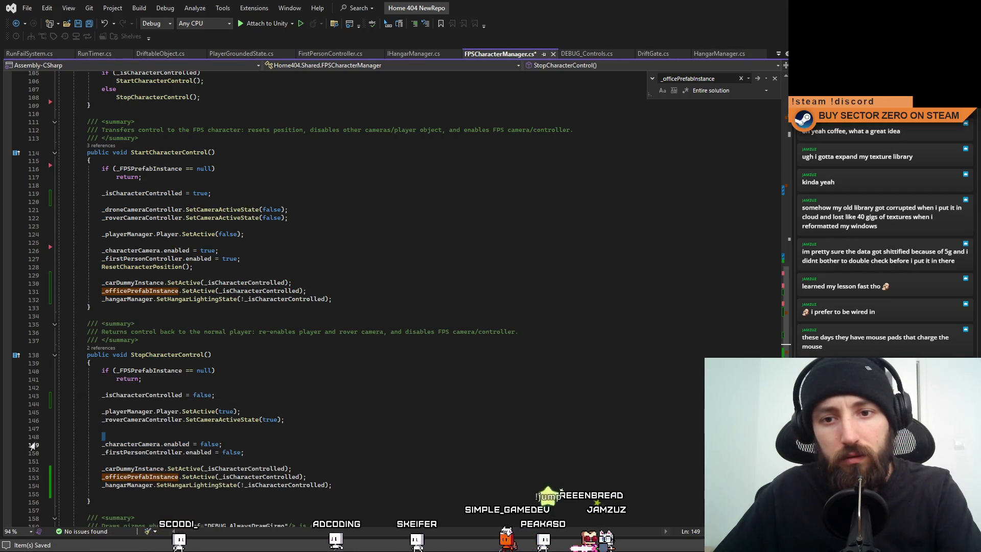
{"action": "key", "text": "BackSpace"}
{"action": "left_click", "coordinate": [400, 411]}
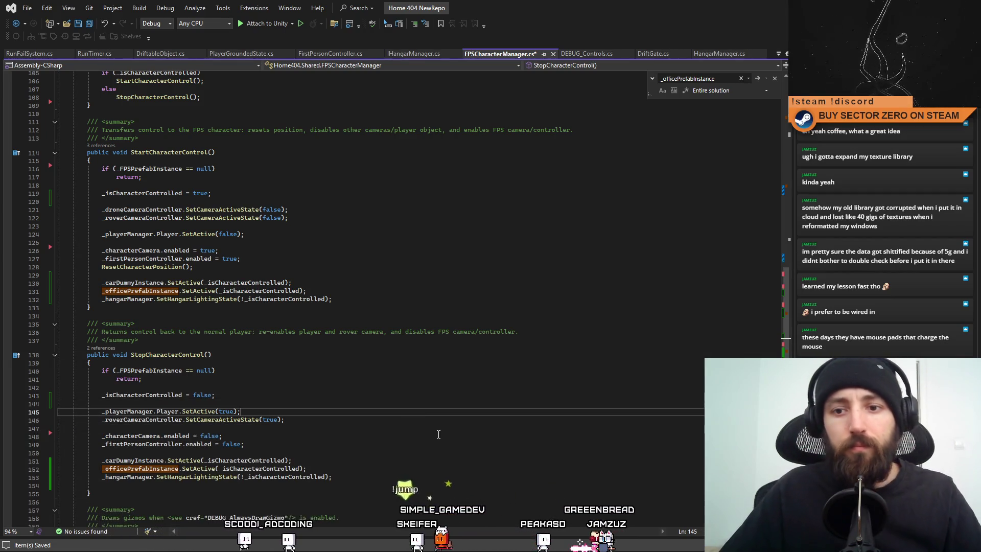
{"action": "key", "text": "Down"}
{"action": "key", "text": "Down"}
{"action": "key", "text": "alt+Tab"}
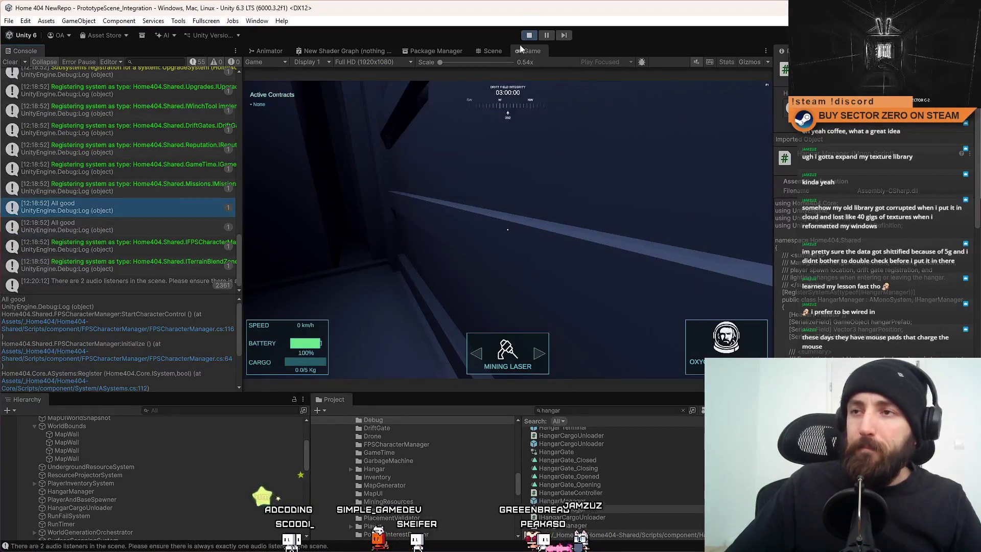
Stop the Play session, clear the Console, and restart Play on the updated code.
{"action": "left_click", "coordinate": [531, 36]}
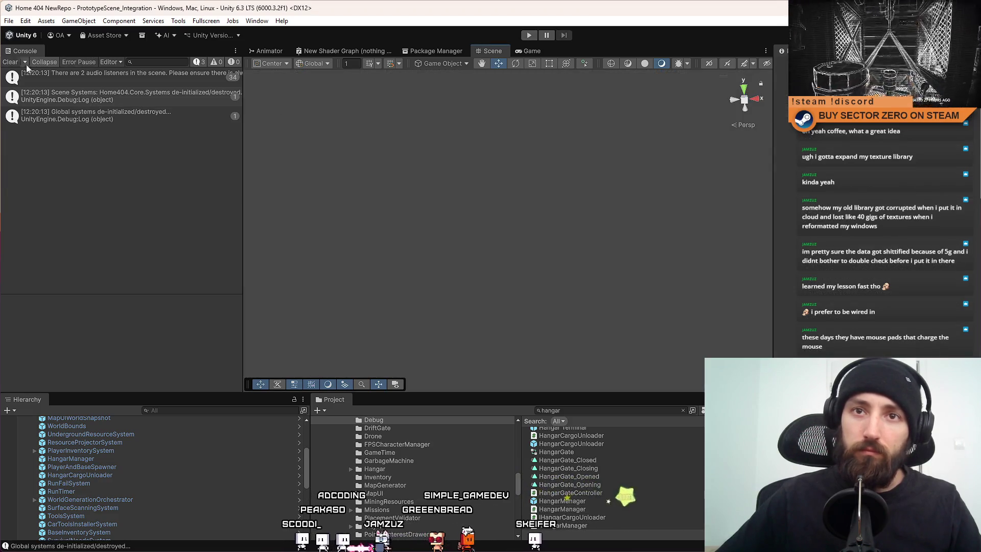
{"action": "left_click", "coordinate": [12, 62]}
{"action": "left_click", "coordinate": [529, 35]}
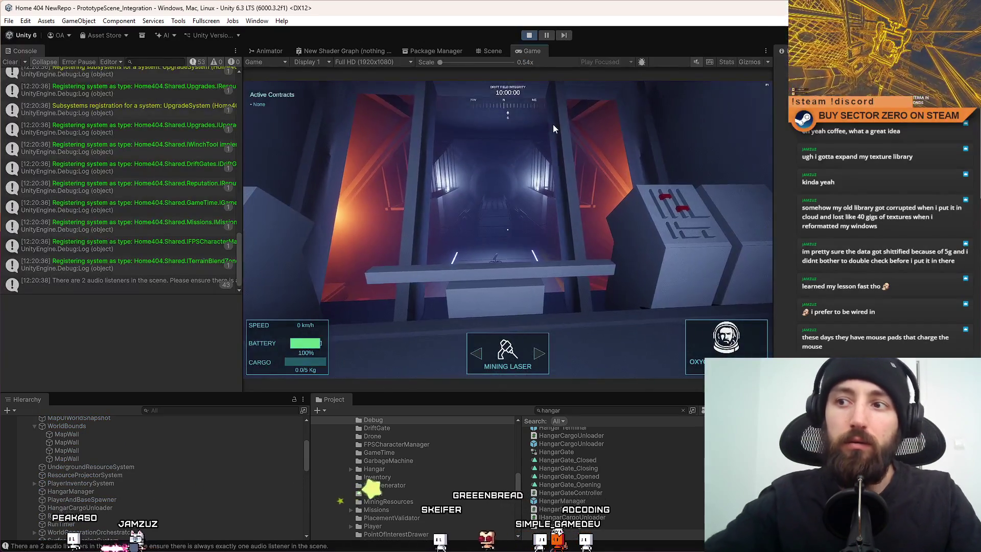
Walk the first-person character through the corridor, machinery room and red-lit door toward the rover.
{"action": "left_click", "coordinate": [552, 125]}
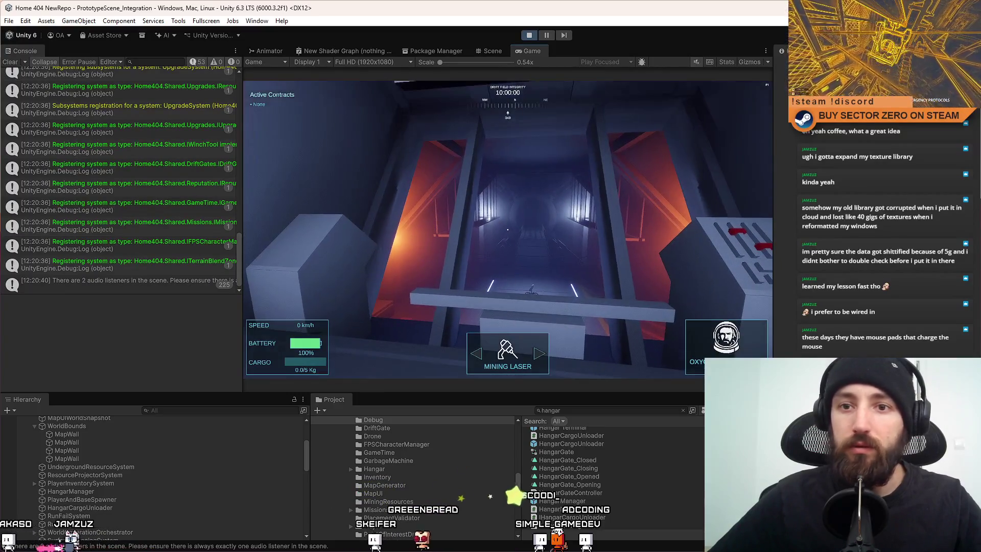
{"action": "key", "text": "w"}
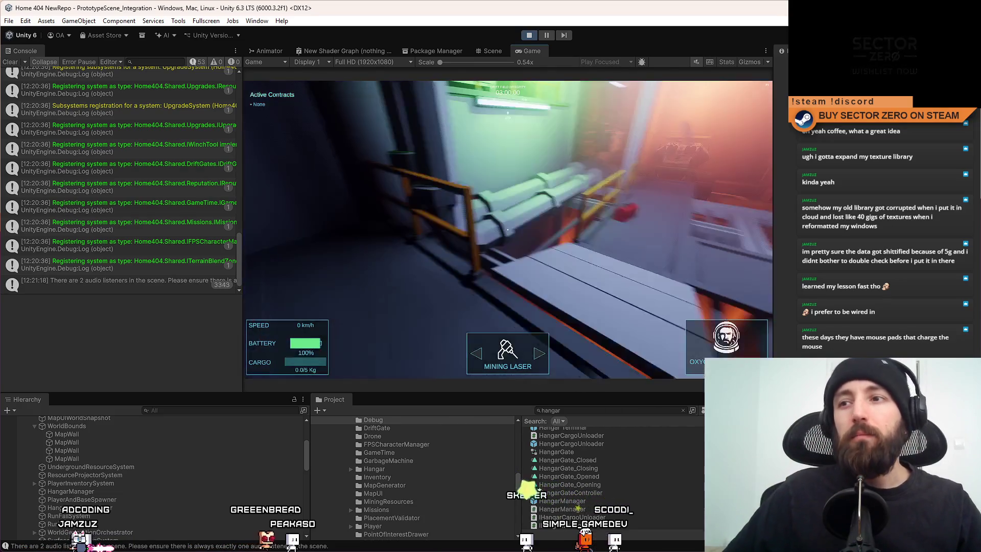
{"action": "key", "text": "w"}
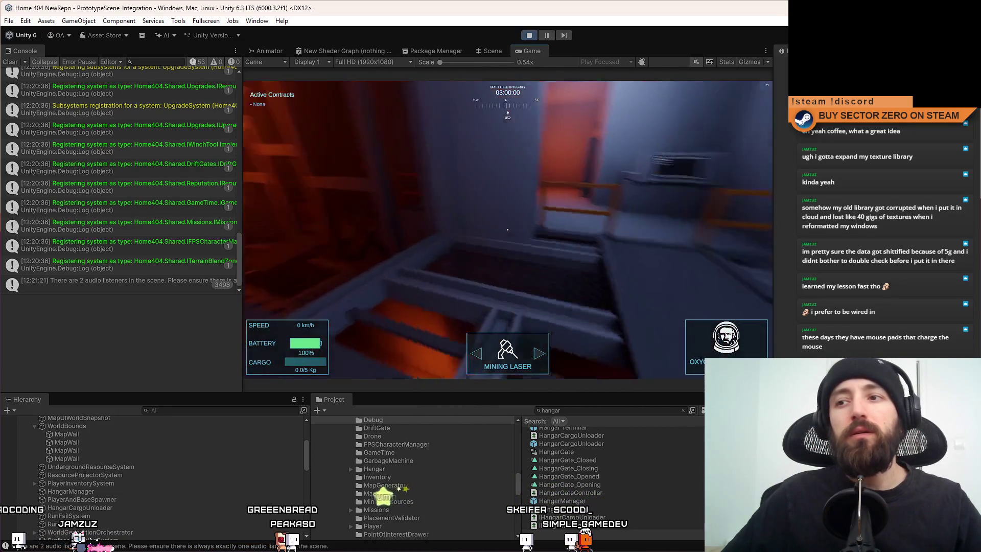
{"action": "key", "text": "w"}
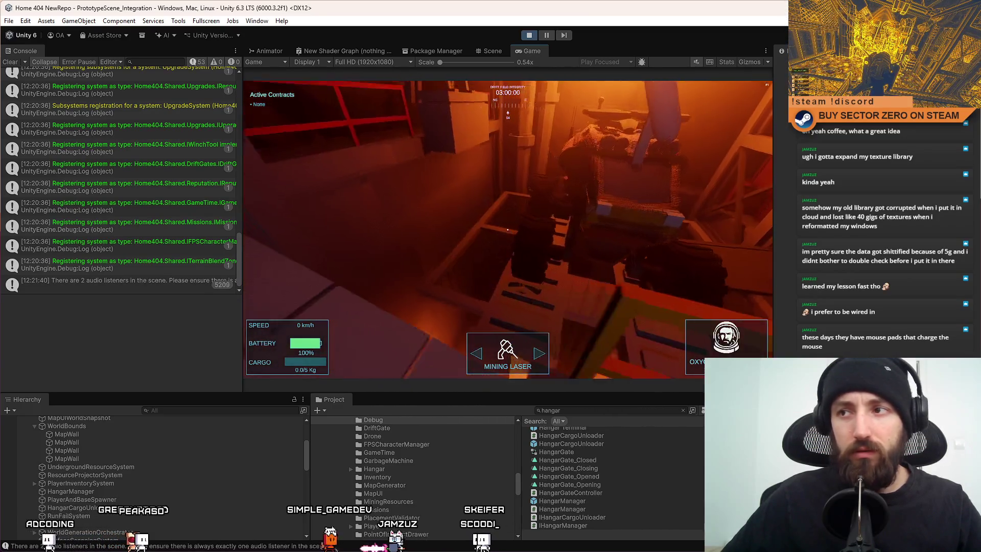
{"action": "key", "text": "w"}
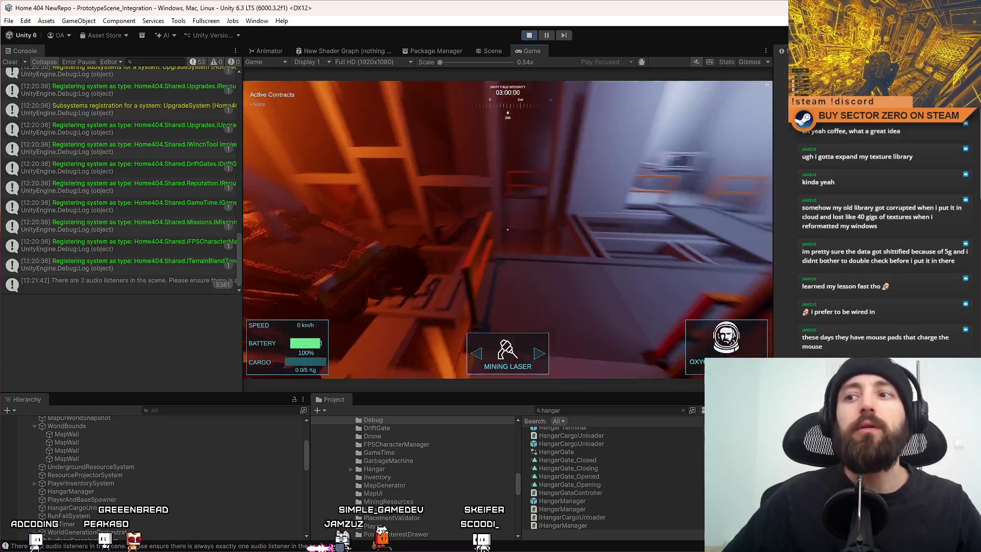
{"action": "key", "text": "w"}
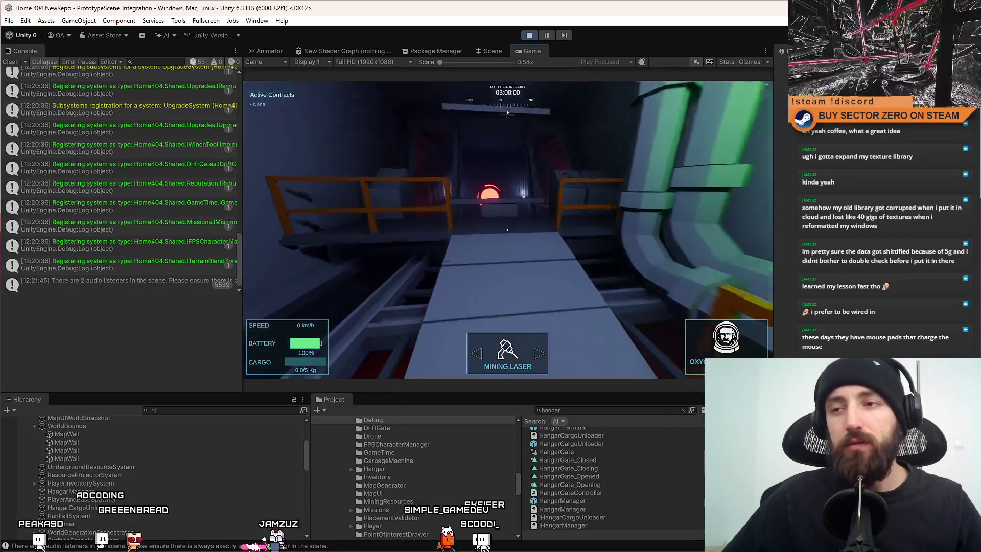
{"action": "key", "text": "w"}
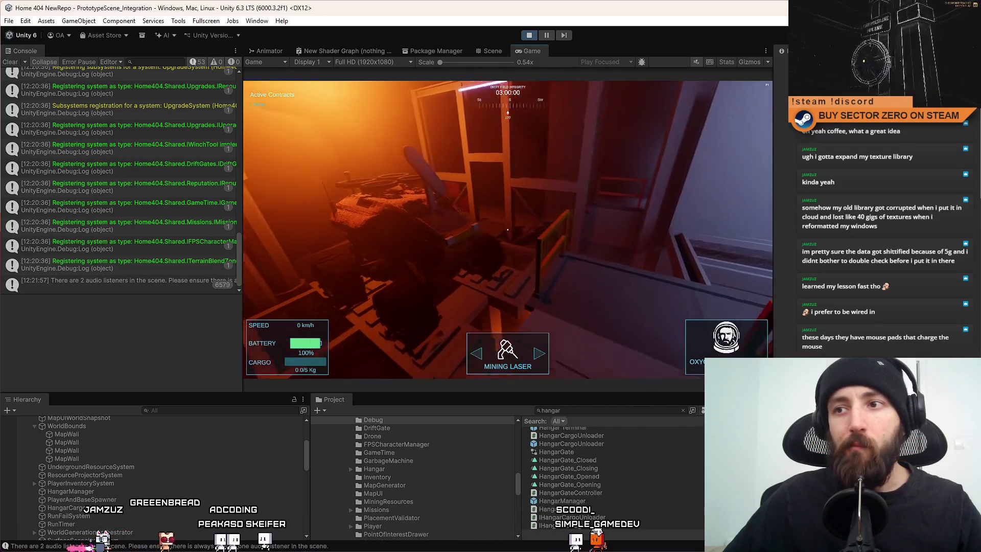
{"action": "key", "text": "w"}
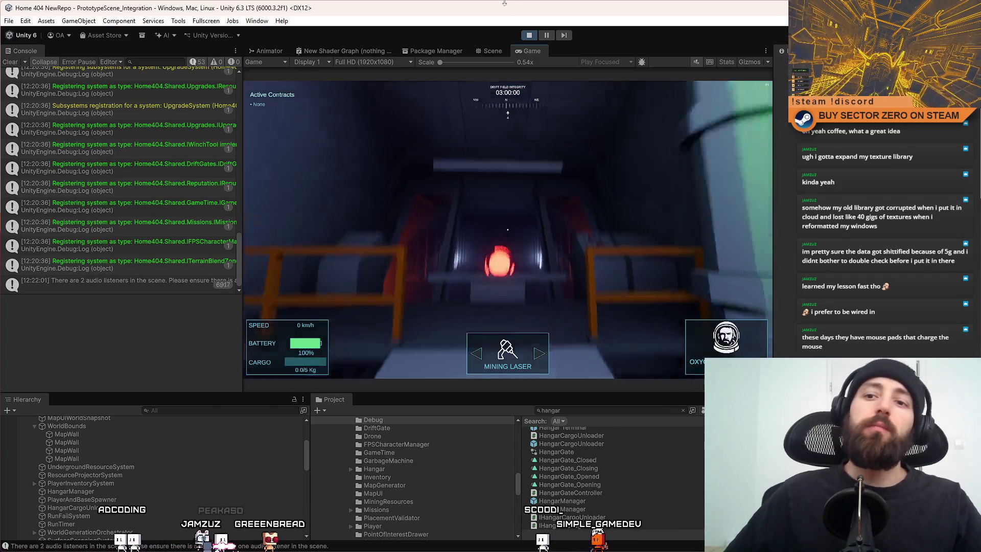
End the Play session and switch back to the code in Visual Studio.
{"action": "key", "text": "Escape"}
{"action": "left_click", "coordinate": [530, 35]}
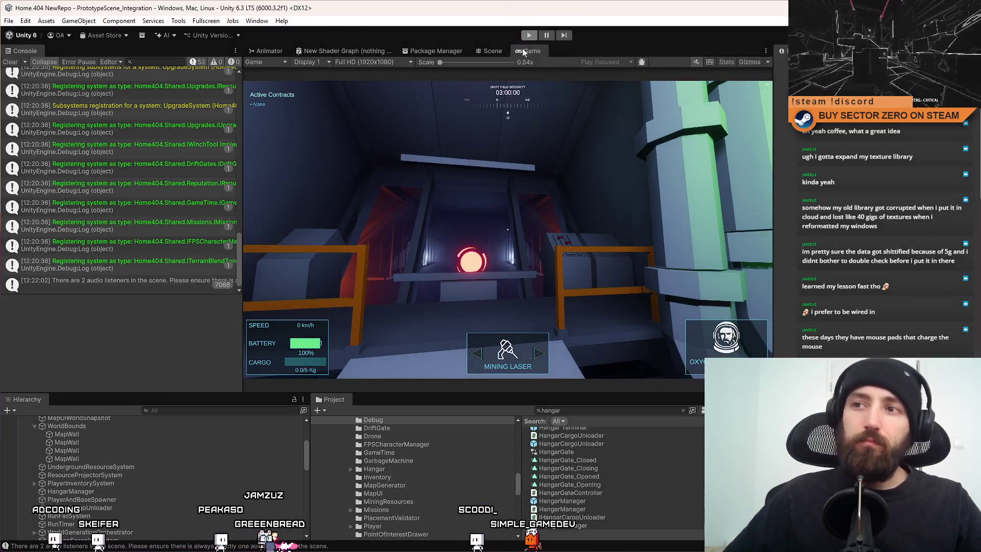
{"action": "key", "text": "alt+Tab"}
{"action": "scroll", "coordinate": [482, 344], "scroll_direction": "up", "scroll_amount": 2}
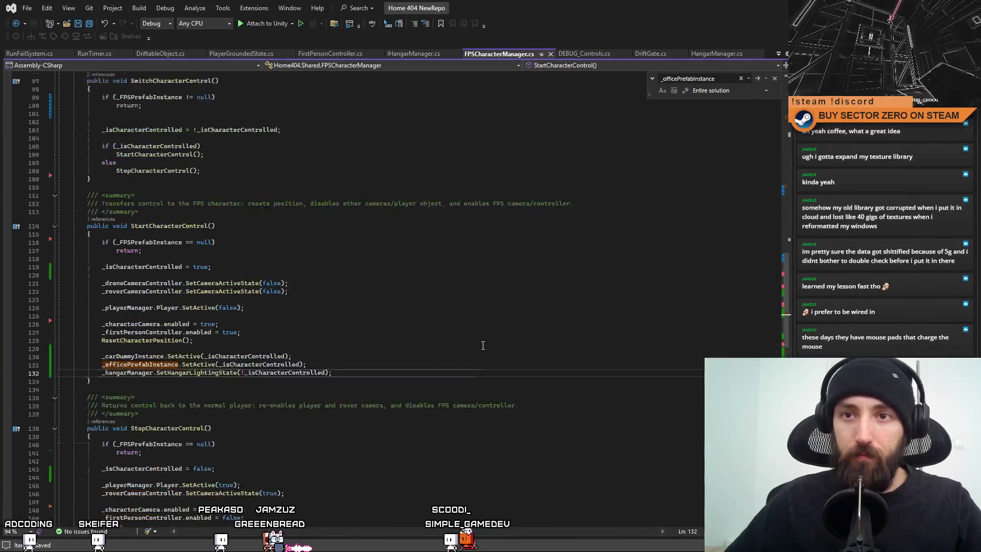
{"action": "scroll", "coordinate": [482, 345], "scroll_direction": "up", "scroll_amount": 2}
{"action": "scroll", "coordinate": [482, 345], "scroll_direction": "up", "scroll_amount": 2}
{"action": "scroll", "coordinate": [483, 345], "scroll_direction": "up", "scroll_amount": 5}
{"action": "scroll", "coordinate": [483, 345], "scroll_direction": "up", "scroll_amount": 5}
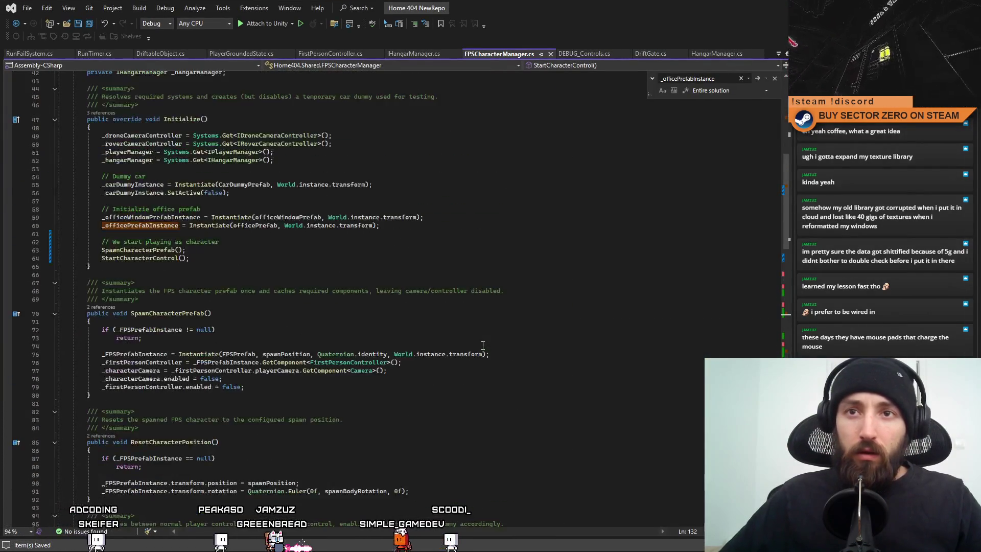
{"action": "scroll", "coordinate": [482, 345], "scroll_direction": "up", "scroll_amount": 4}
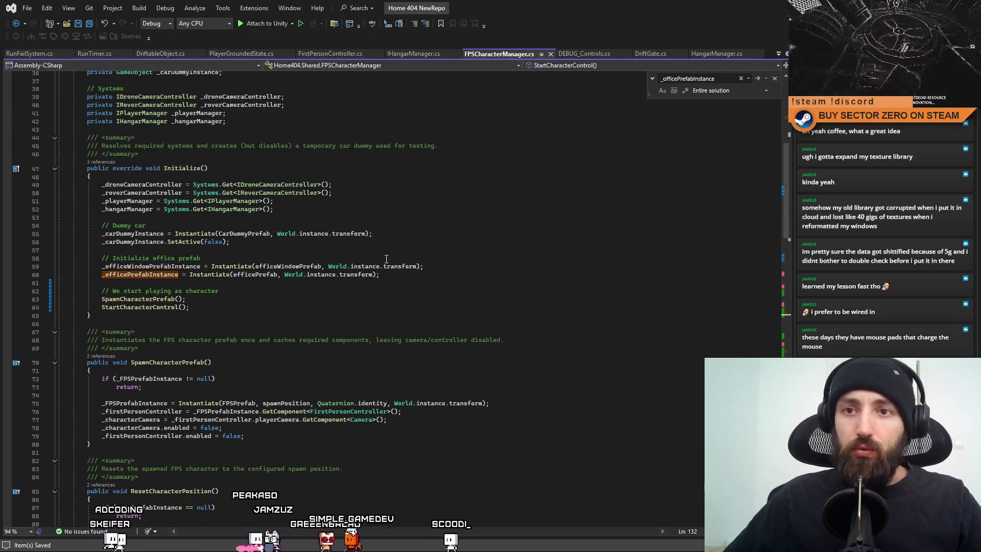
{"action": "scroll", "coordinate": [212, 369], "scroll_direction": "down", "scroll_amount": 3}
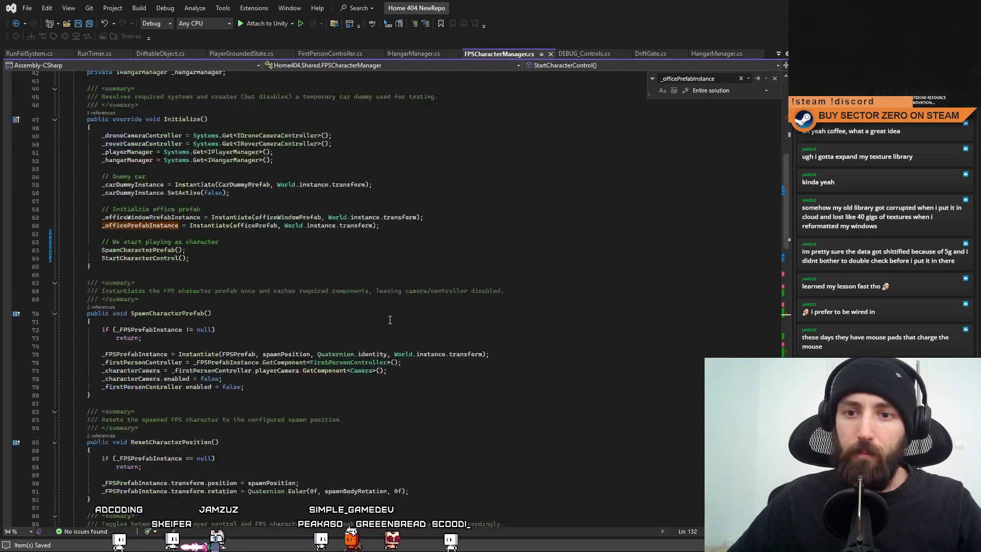
{"action": "scroll", "coordinate": [212, 370], "scroll_direction": "down", "scroll_amount": 3}
{"action": "scroll", "coordinate": [391, 319], "scroll_direction": "up", "scroll_amount": 3}
{"action": "scroll", "coordinate": [391, 319], "scroll_direction": "up", "scroll_amount": 6}
{"action": "scroll", "coordinate": [391, 319], "scroll_direction": "up", "scroll_amount": 3}
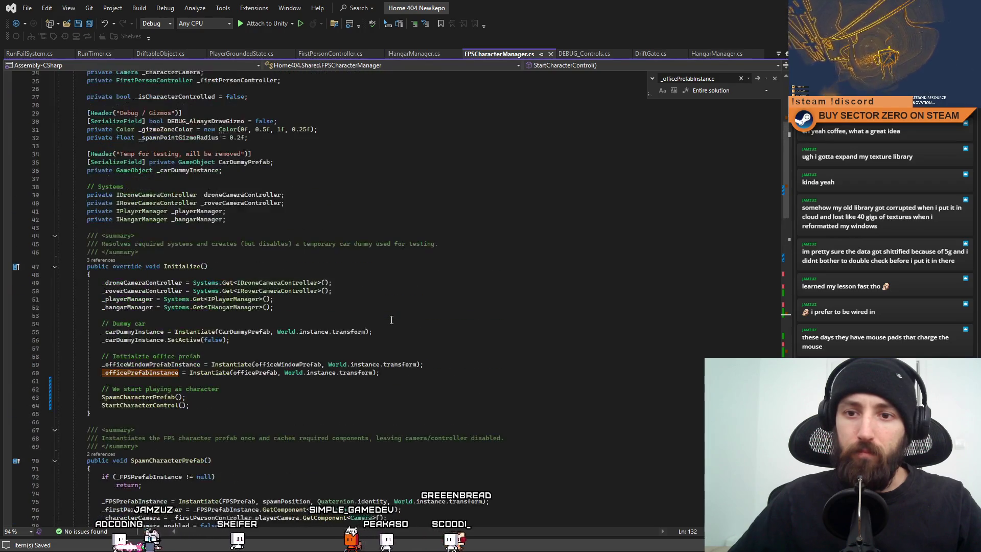
Review the car dummy deactivation line and remove the blank line in SwitchCharacterControl.
{"action": "left_click", "coordinate": [387, 340]}
{"action": "scroll", "coordinate": [346, 307], "scroll_direction": "down", "scroll_amount": 7}
{"action": "scroll", "coordinate": [297, 292], "scroll_direction": "down", "scroll_amount": 3}
{"action": "scroll", "coordinate": [297, 291], "scroll_direction": "down", "scroll_amount": 5}
{"action": "scroll", "coordinate": [227, 327], "scroll_direction": "down", "scroll_amount": 2}
{"action": "left_click", "coordinate": [236, 308]}
{"action": "key", "text": "BackSpace"}
Add Debug.Log("TEST"); at the top of SwitchCharacterControl, save, and return to Unity.
{"action": "left_click", "coordinate": [193, 285]}
{"action": "key", "text": "Return"}
{"action": "type", "text": "/"}
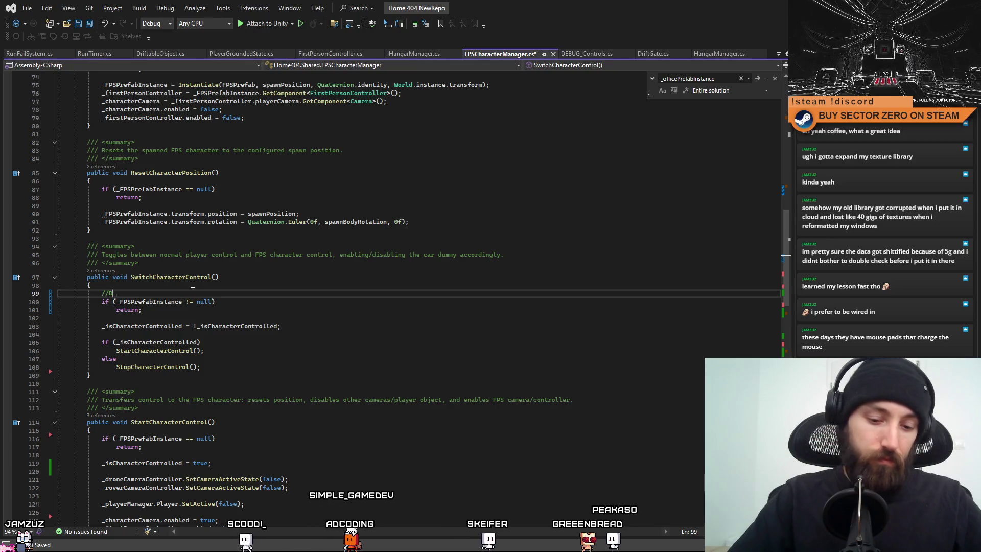
{"action": "key", "text": "BackSpace"}
{"action": "type", "text": "Deb"}
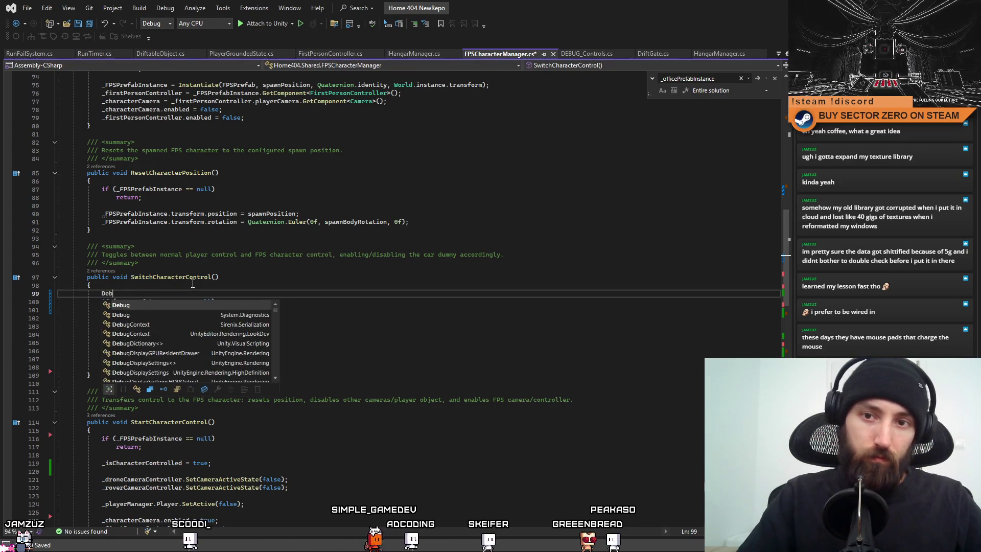
{"action": "type", "text": "ug.Log(\"TEST"}
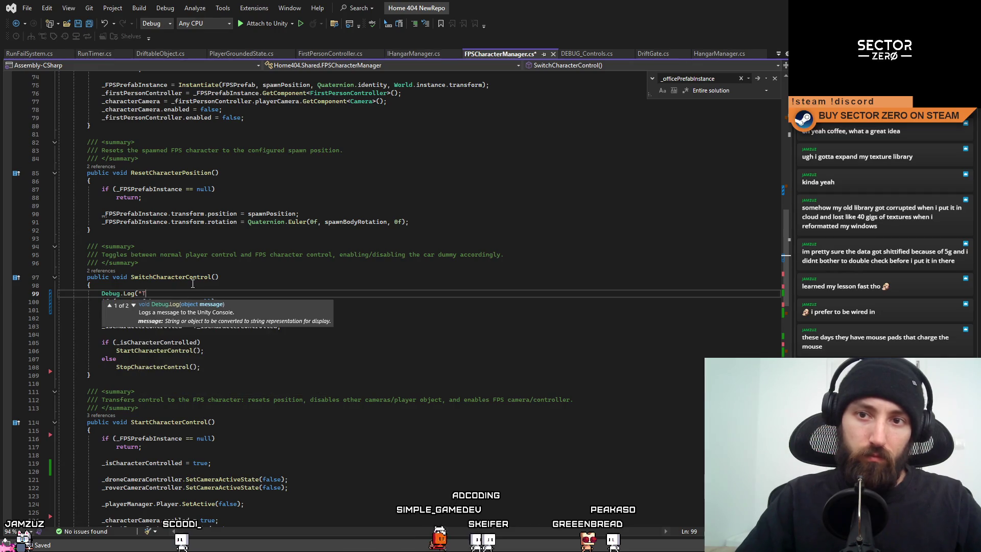
{"action": "type", "text": "\")"}
{"action": "key", "text": "Up"}
{"action": "key", "text": "Up"}
{"action": "key", "text": "Down"}
{"action": "key", "text": "Down"}
{"action": "key", "text": "Down"}
{"action": "key", "text": "alt+Tab"}
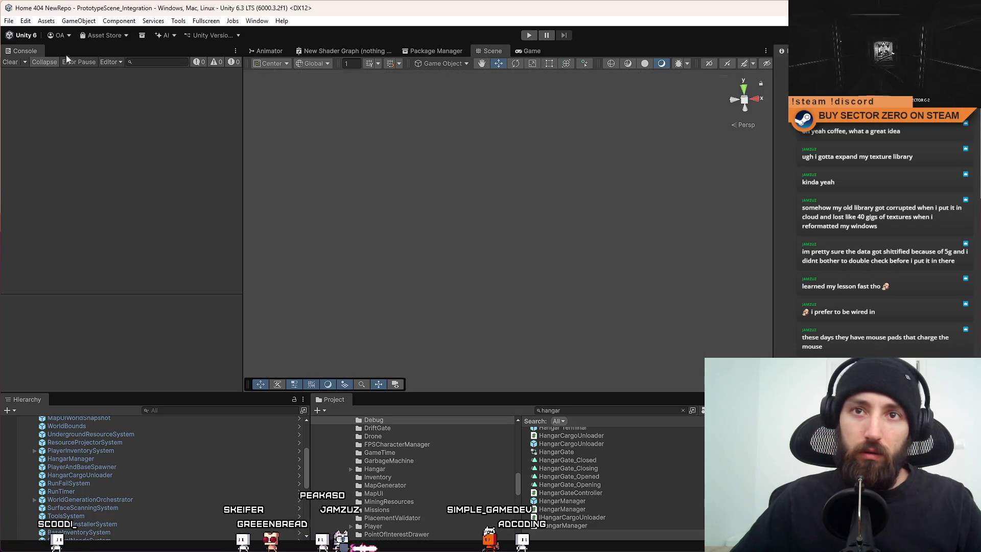
Run Play mode and press E three times to trigger the control switch, logging TEST.
{"action": "left_click", "coordinate": [528, 35]}
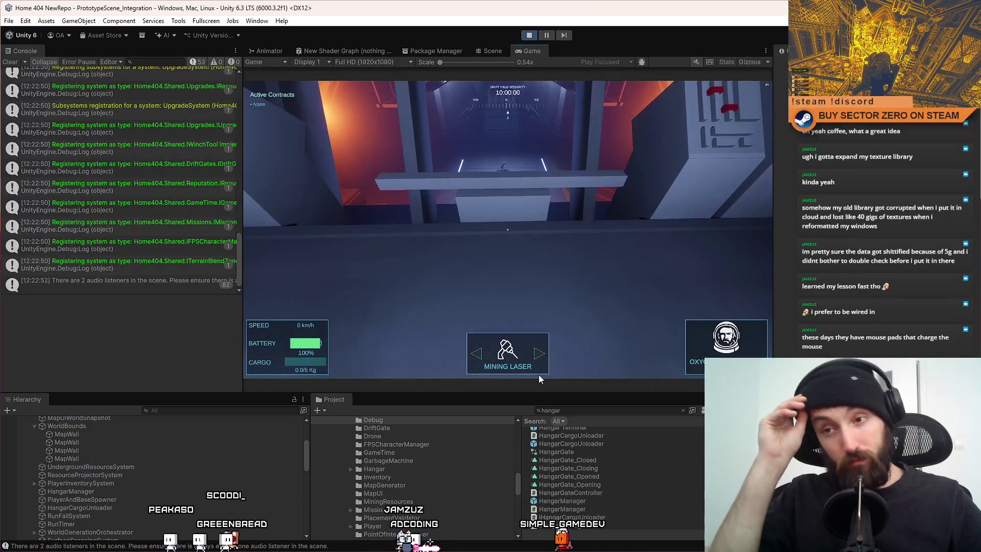
{"action": "left_click", "coordinate": [538, 375]}
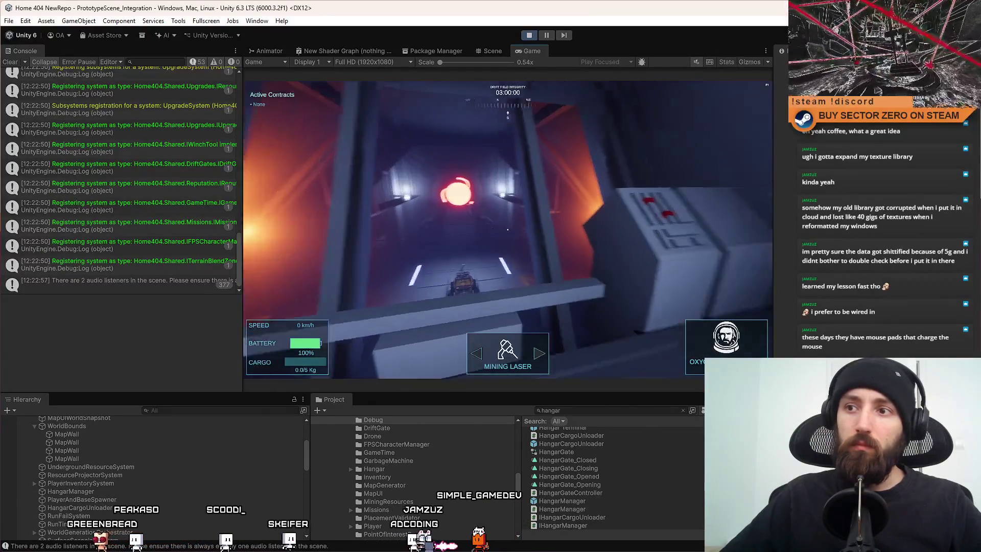
{"action": "key", "text": "e"}
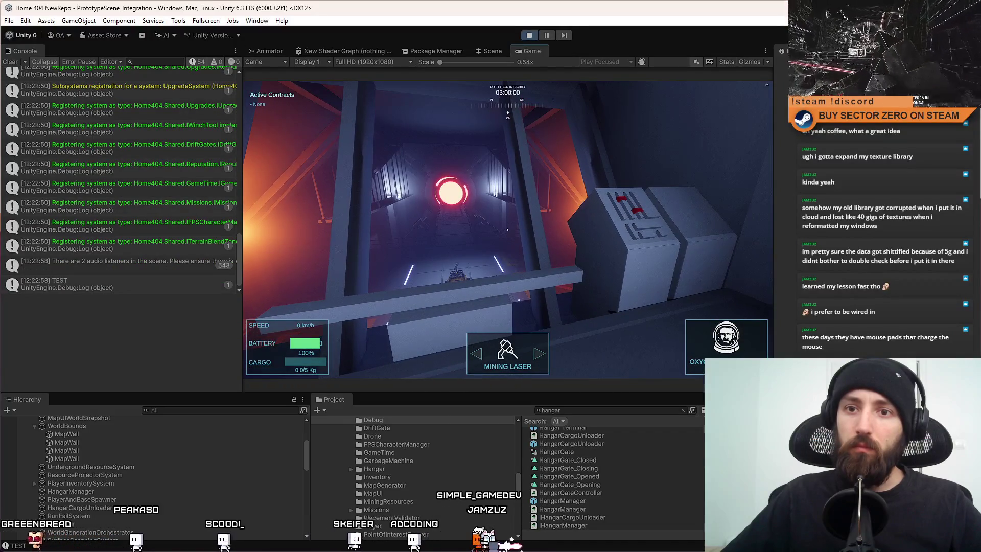
{"action": "key", "text": "e"}
{"action": "key", "text": "e"}
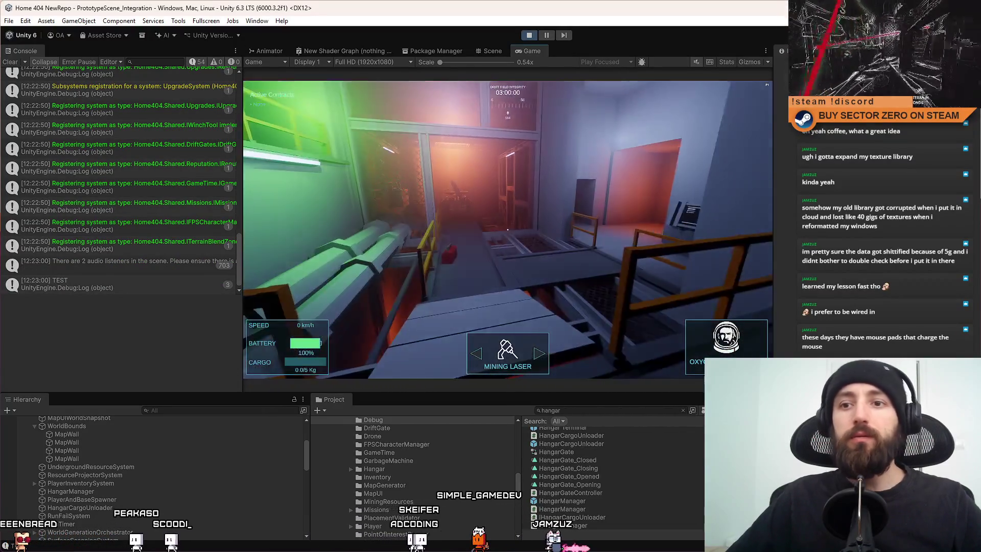
{"action": "key", "text": "e"}
{"action": "key", "text": "Escape"}
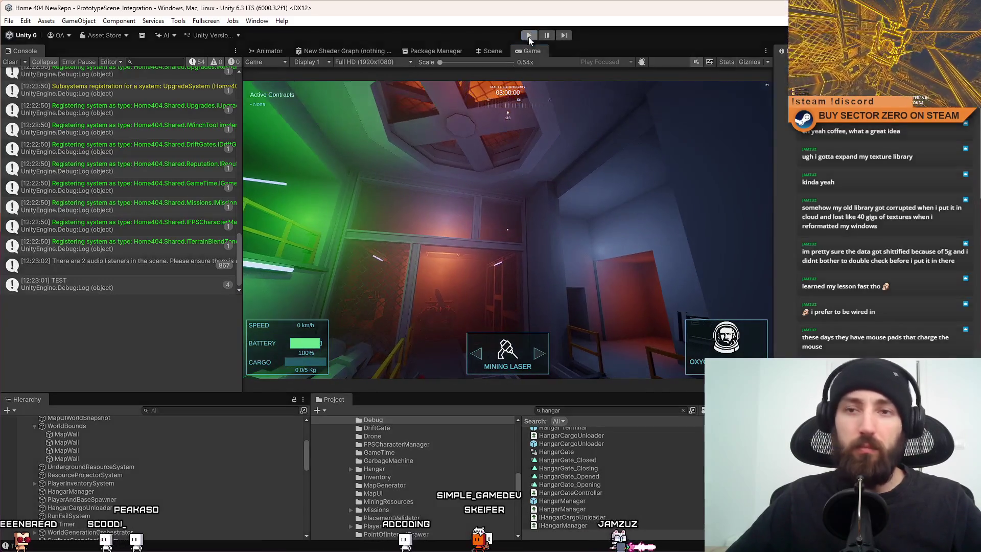
Return to SwitchCharacterControl in Visual Studio and highlight _FPSPrefabInstance references at its null check.
{"action": "key", "text": "alt+Tab"}
{"action": "left_click", "coordinate": [405, 279]}
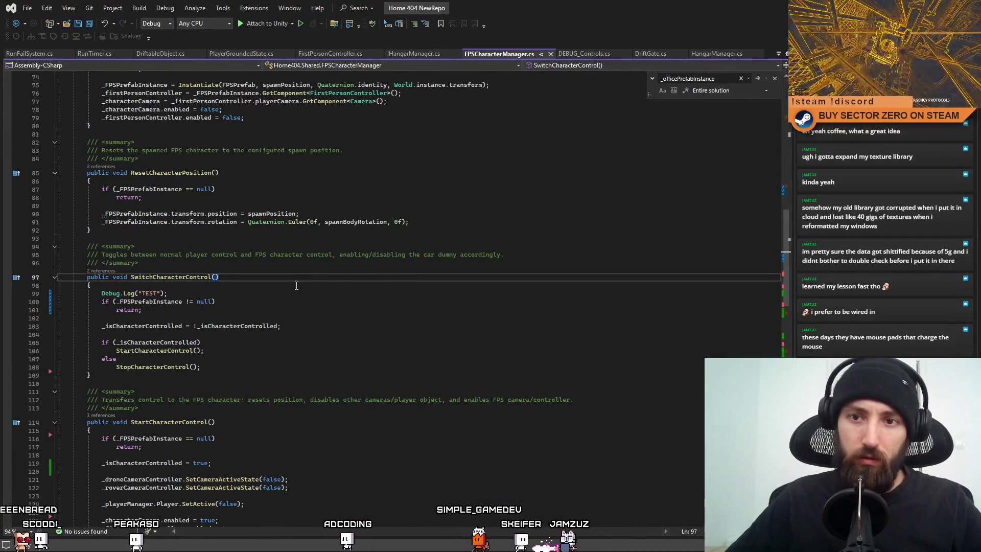
{"action": "double_click", "coordinate": [162, 305]}
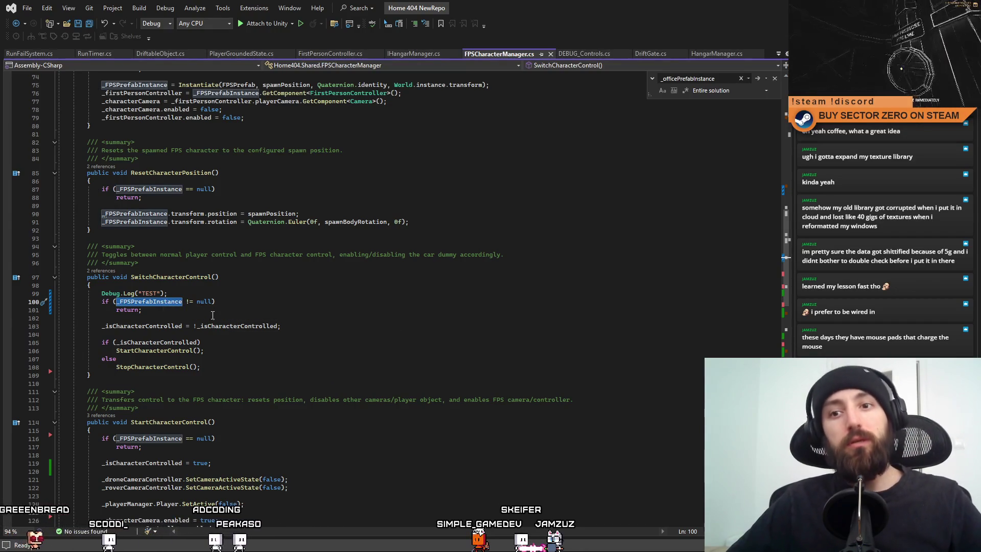
{"action": "left_click", "coordinate": [189, 302]}
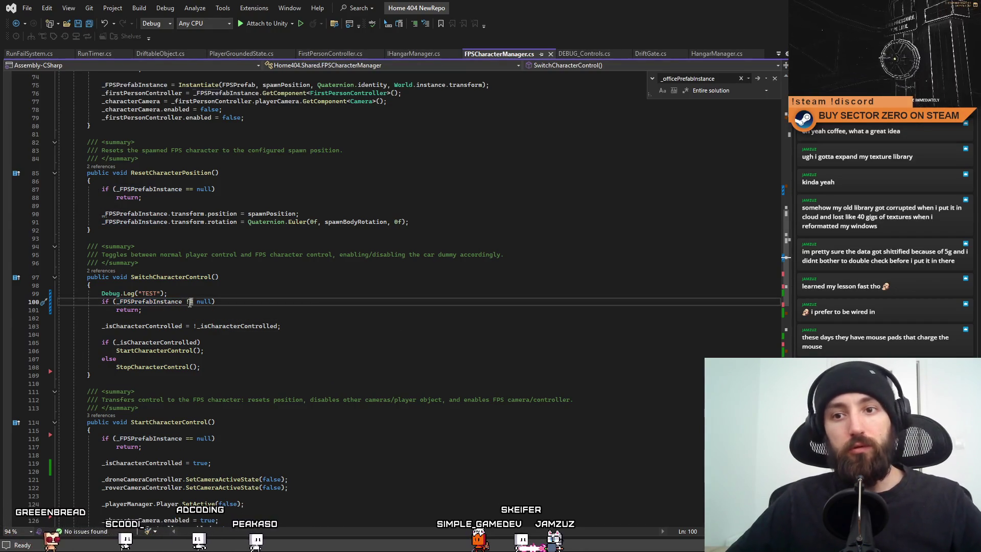
Delete the TEST Debug.Log line and the leftover blank line from SwitchCharacterControl.
{"action": "left_click_drag", "start_coordinate": [241, 295], "coordinate": [73, 294]}
{"action": "key", "text": "BackSpace"}
{"action": "left_click", "coordinate": [332, 348]}
{"action": "left_click", "coordinate": [245, 295]}
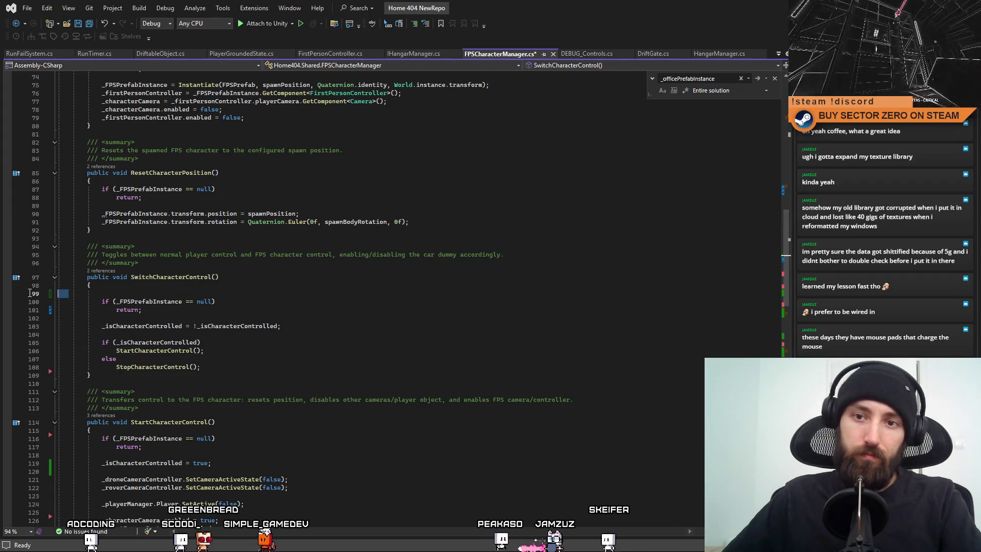
{"action": "key", "text": "BackSpace"}
{"action": "left_click", "coordinate": [331, 351]}
Save the fixed FPSCharacterManager script and return to Unity for reimport.
{"action": "left_click", "coordinate": [482, 325]}
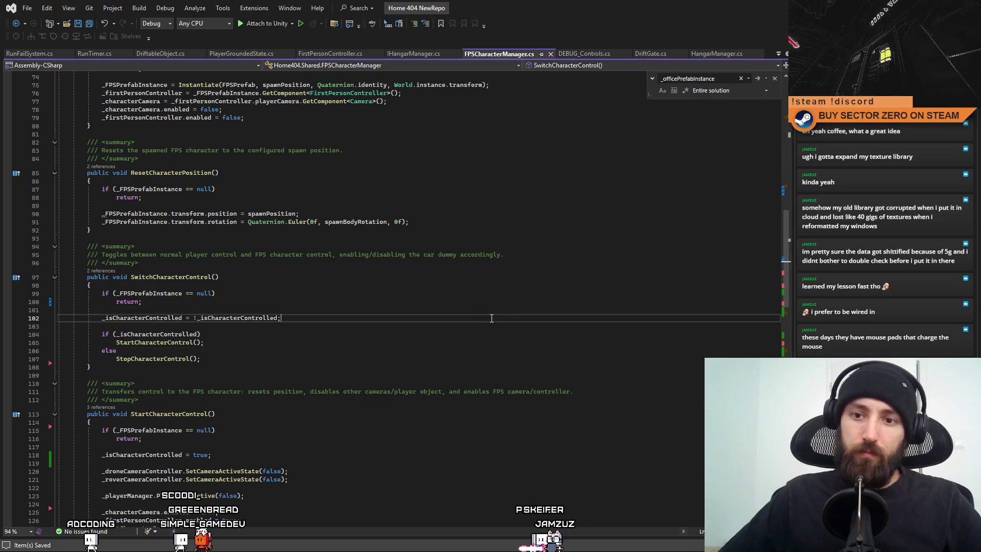
{"action": "left_click", "coordinate": [456, 343]}
{"action": "key", "text": "ctrl+s"}
{"action": "scroll", "coordinate": [455, 338], "scroll_direction": "down", "scroll_amount": 8}
{"action": "scroll", "coordinate": [455, 339], "scroll_direction": "up", "scroll_amount": 6}
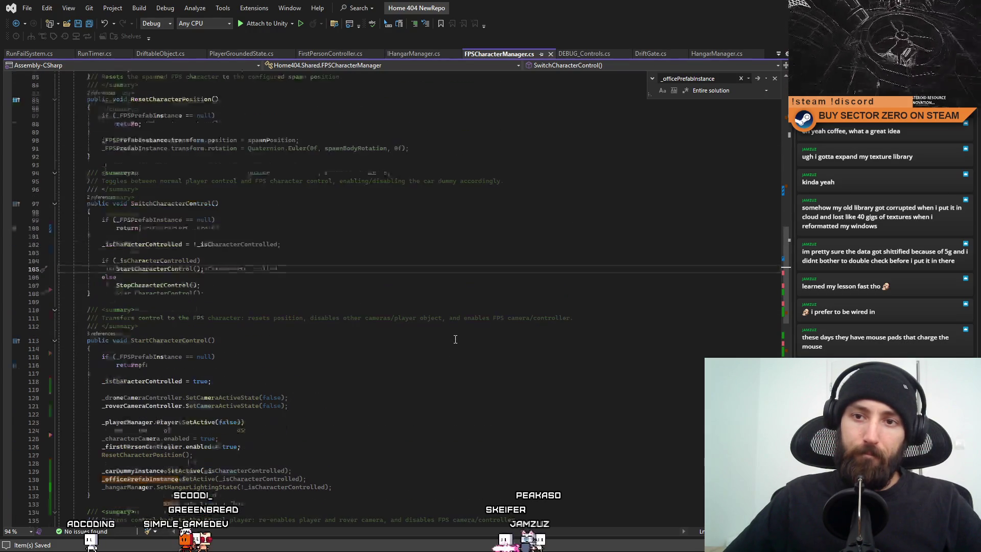
{"action": "left_click", "coordinate": [482, 309]}
{"action": "key", "text": "alt+Tab"}
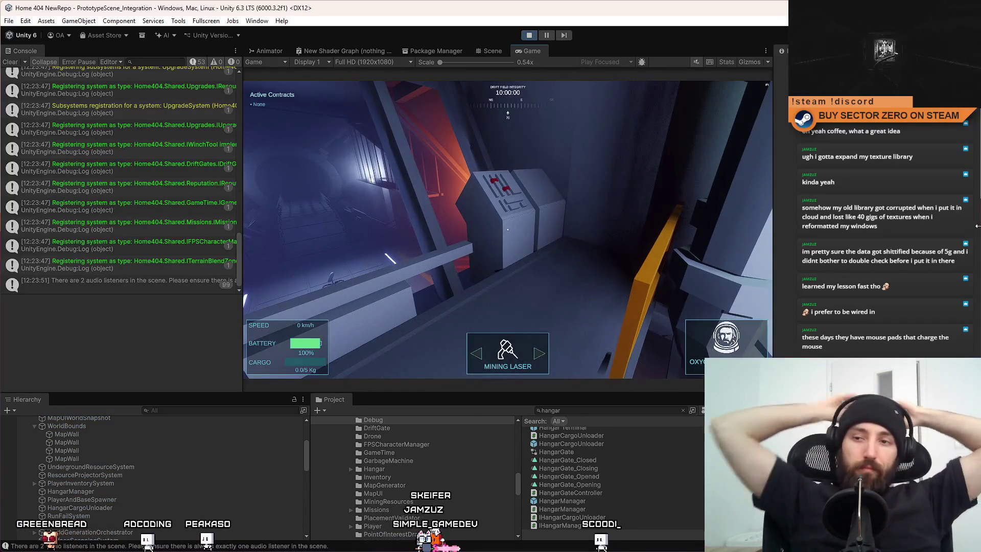
Walk the FPS character along the walkway to the orange-lit machine and fire the mining laser.
{"action": "key", "text": "w"}
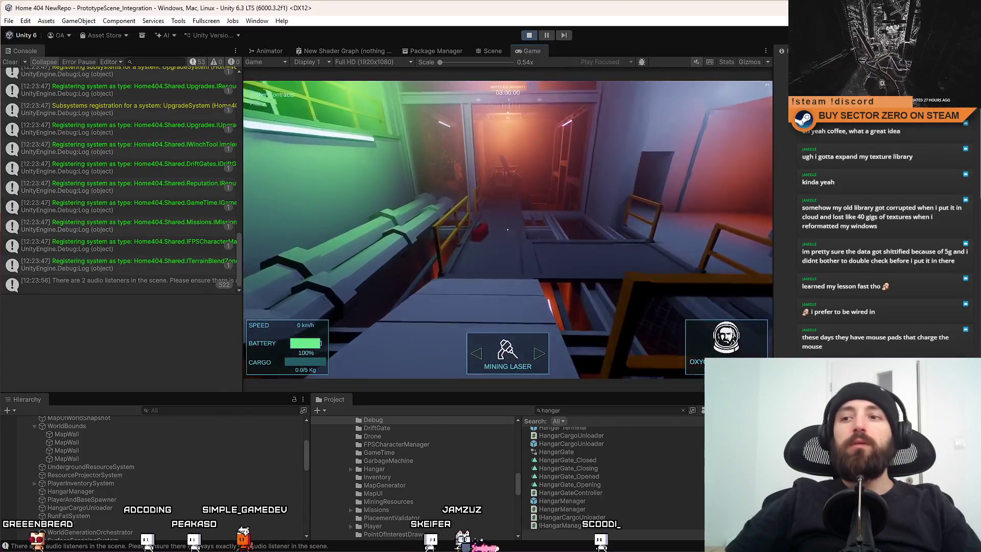
{"action": "key", "text": "w"}
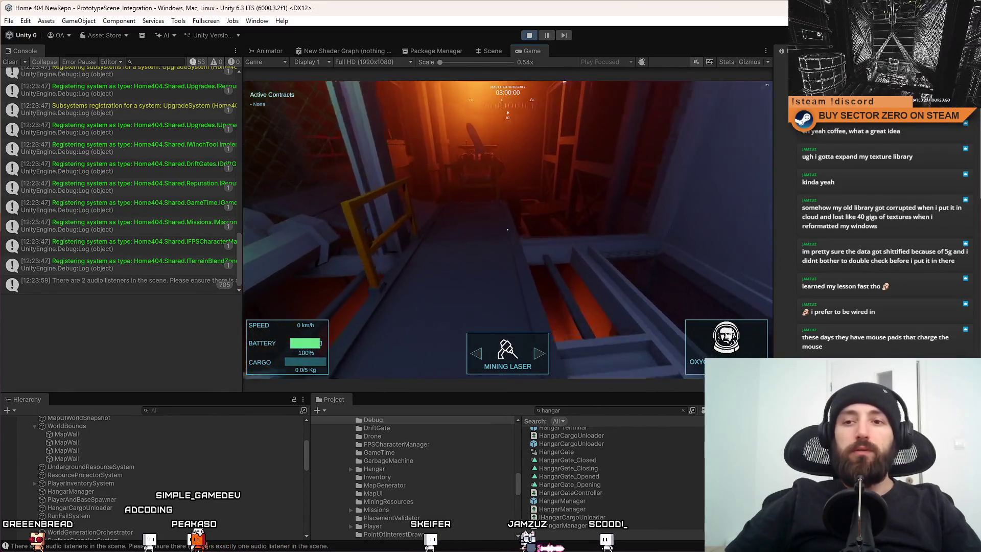
{"action": "key", "text": "w"}
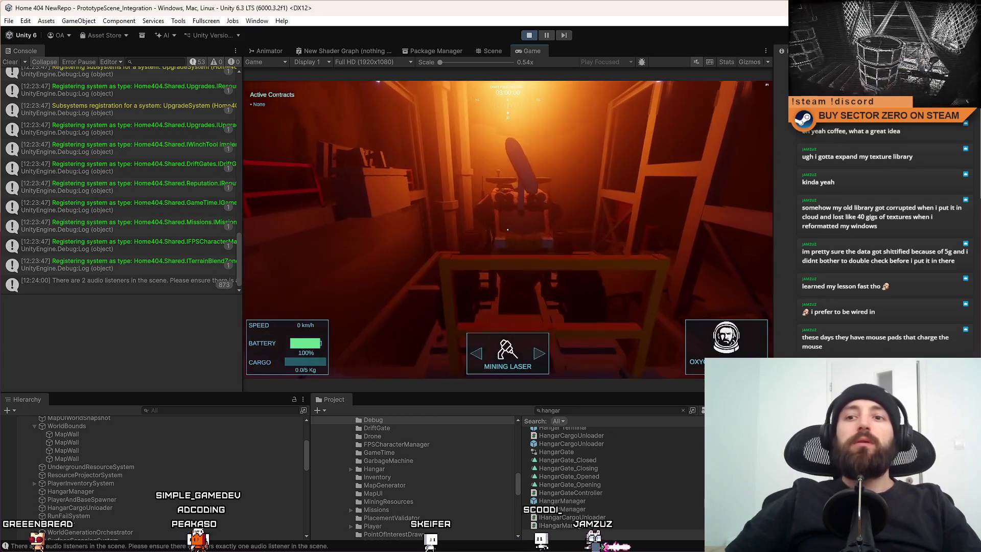
{"action": "key", "text": "w"}
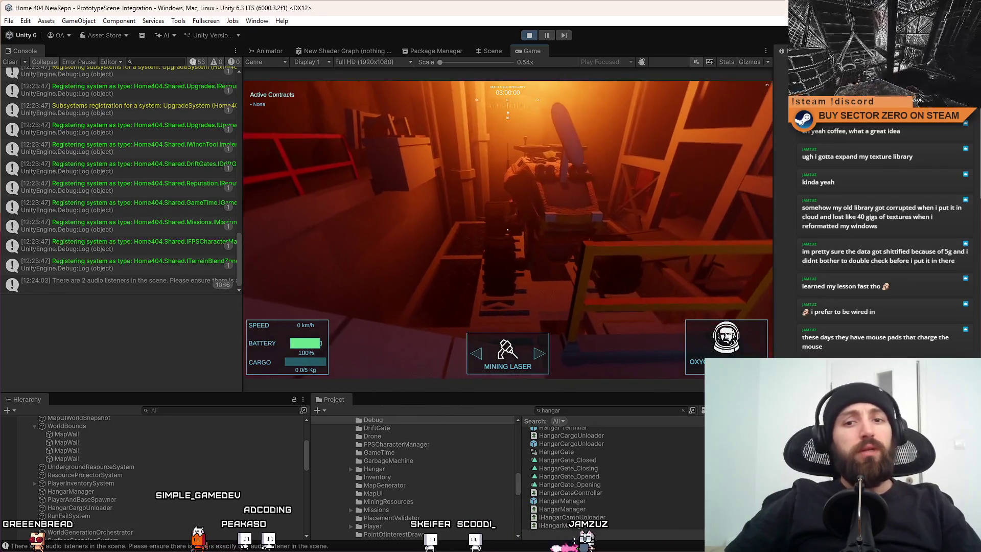
{"action": "key", "text": "w"}
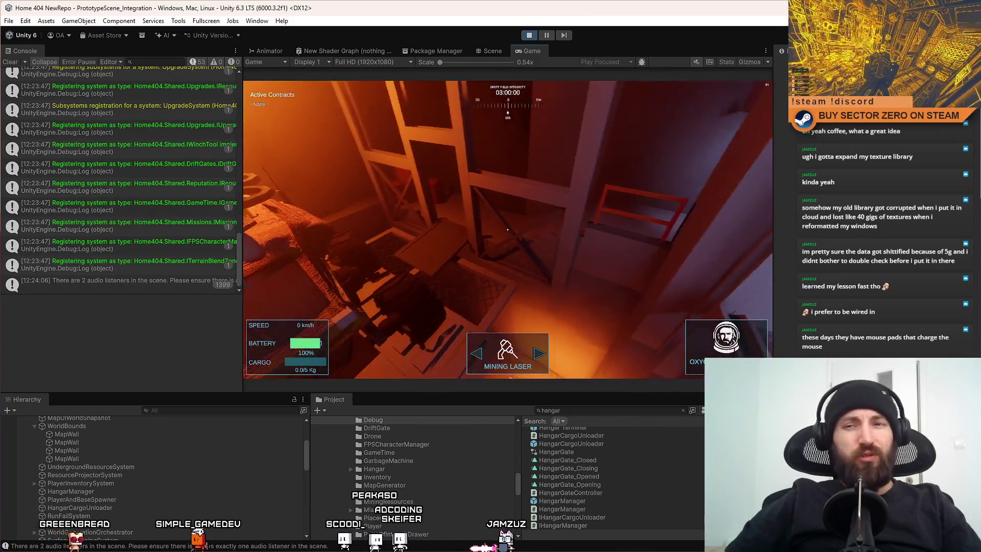
{"action": "key", "text": "w"}
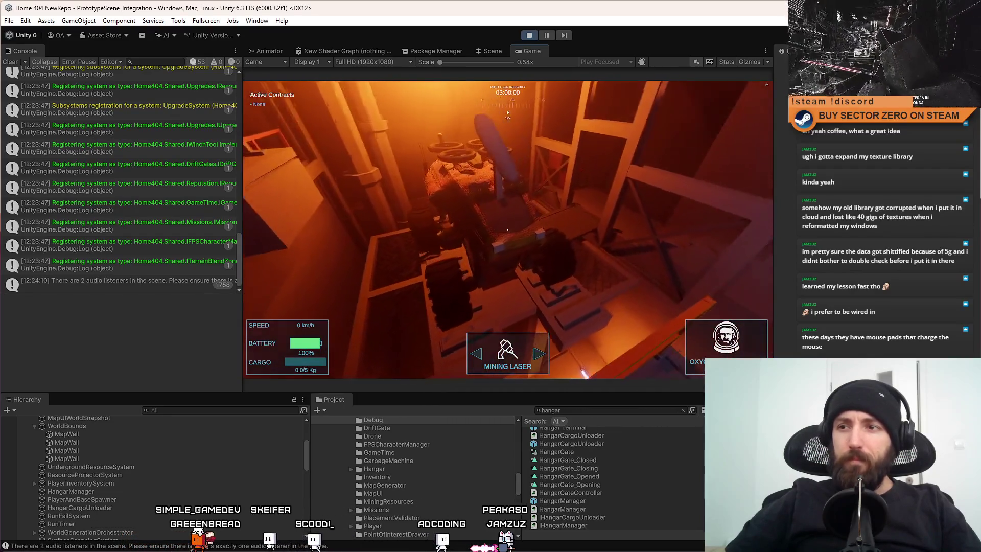
{"action": "left_click", "coordinate": [507, 228]}
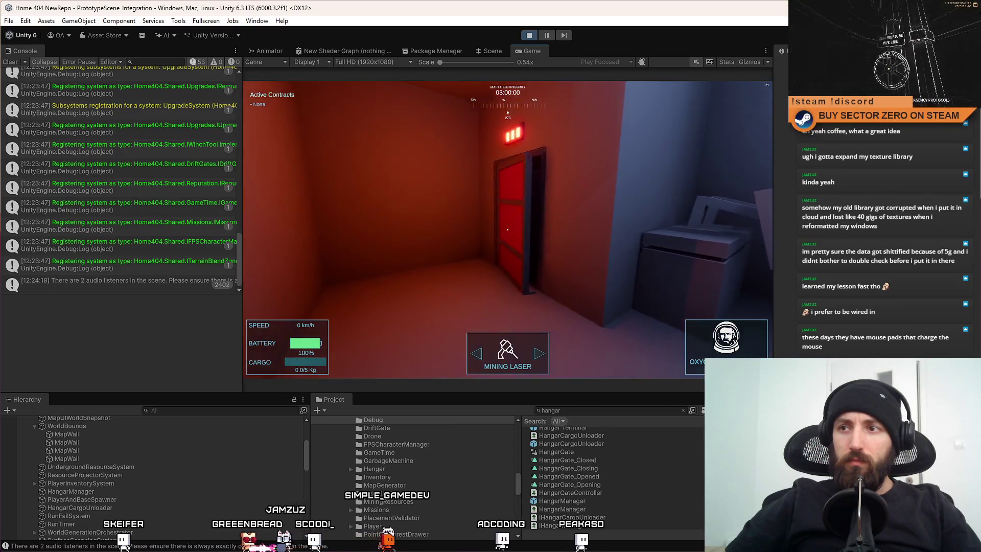
Walk through the red door up to the rover and switch control to it with E.
{"action": "key", "text": "w"}
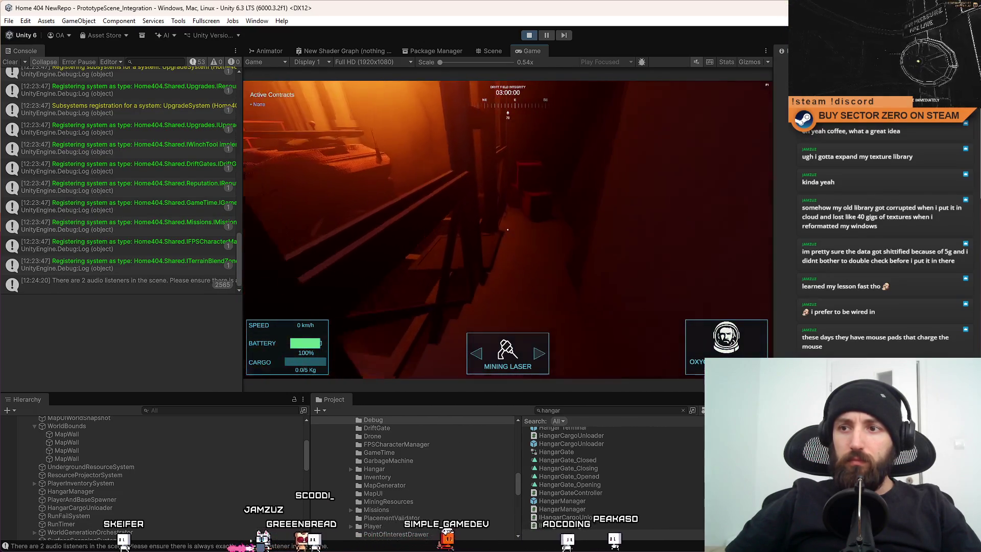
{"action": "key", "text": "w"}
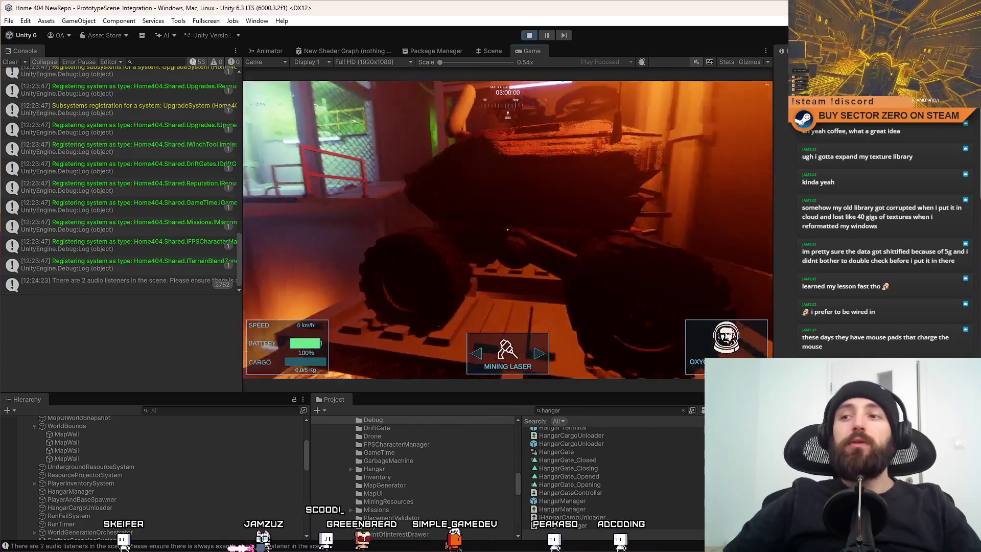
{"action": "key", "text": "w"}
{"action": "key", "text": "w"}
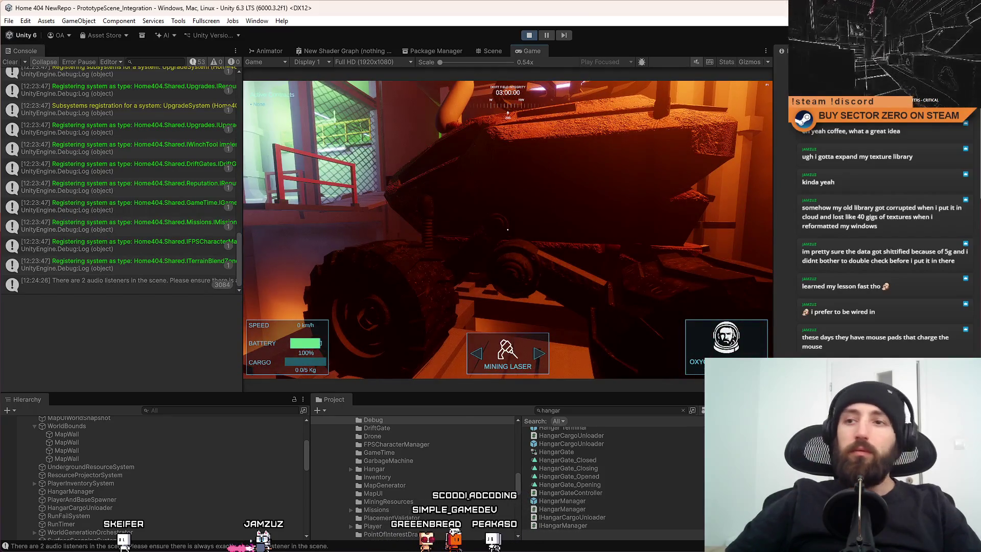
{"action": "key", "text": "e"}
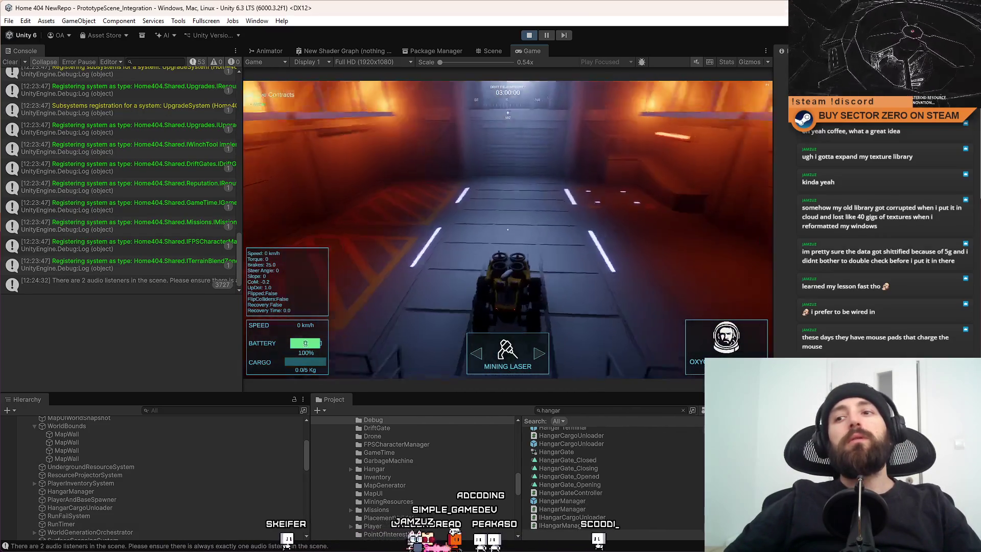
Drive the rover forward and back, then into the hangar and stop it inside.
{"action": "key", "text": "s"}
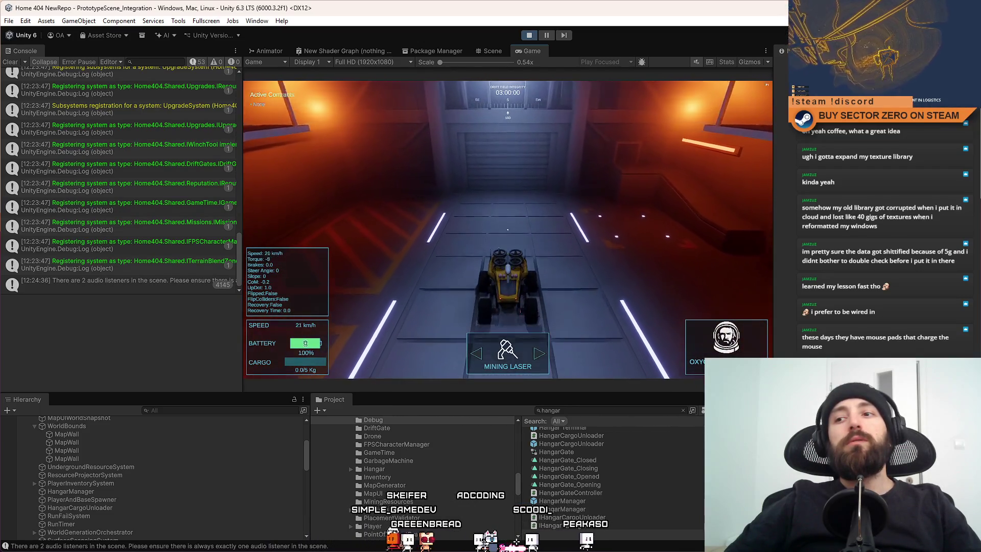
{"action": "key", "text": "w"}
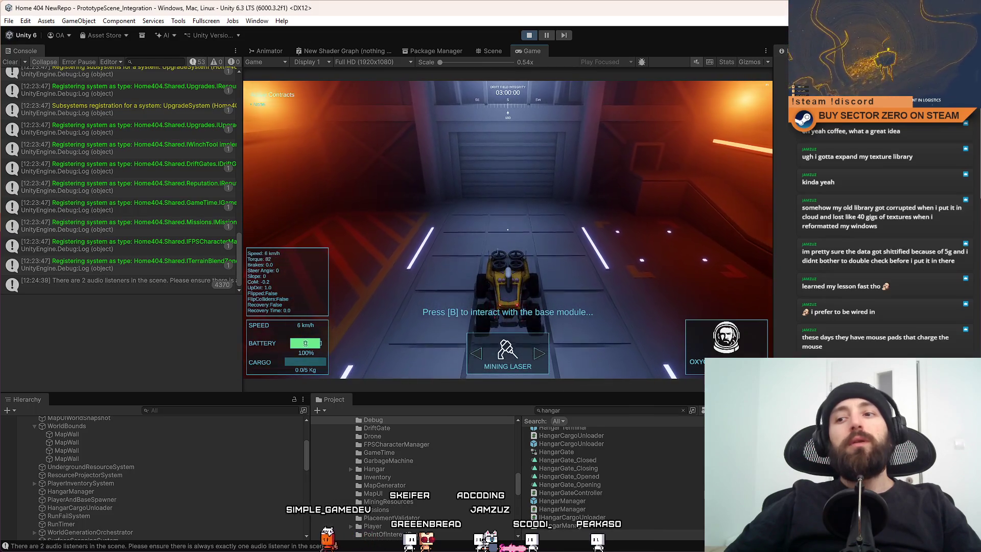
{"action": "key", "text": "s"}
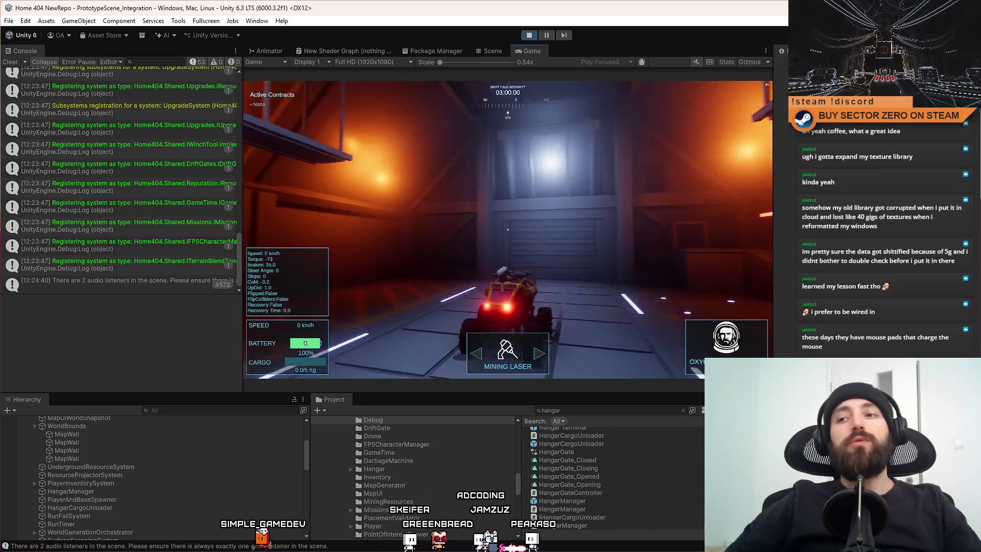
{"action": "key", "text": "s"}
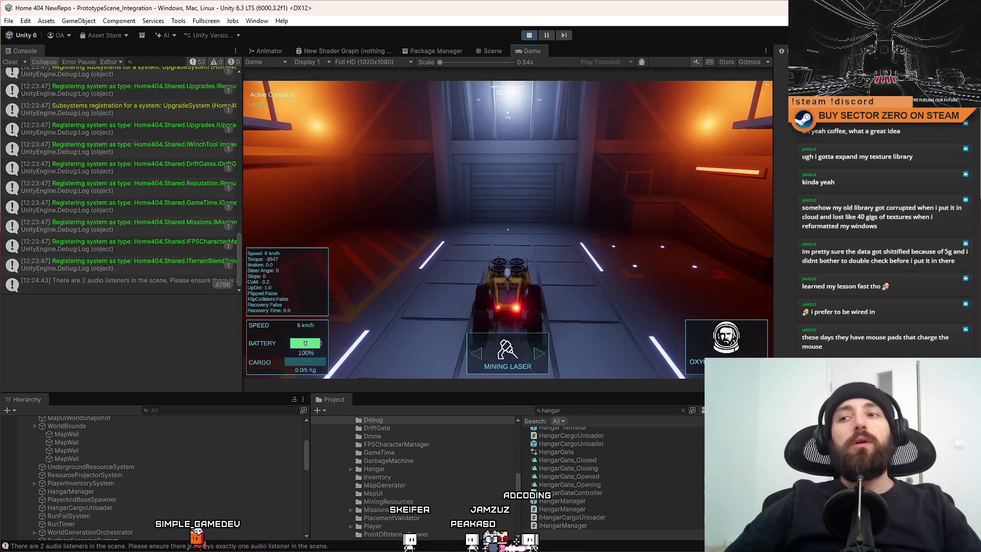
{"action": "key", "text": "w"}
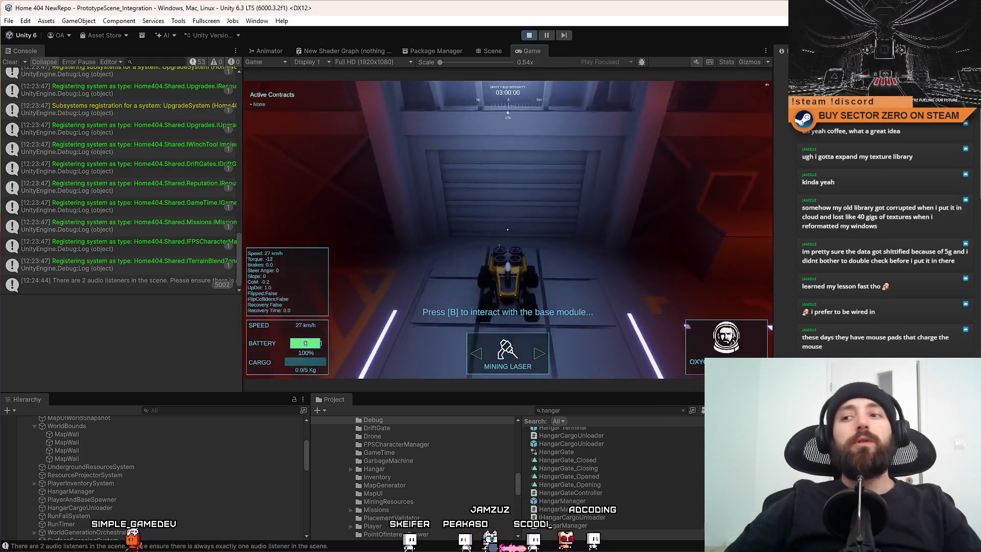
{"action": "key", "text": "w"}
{"action": "key", "text": "w"}
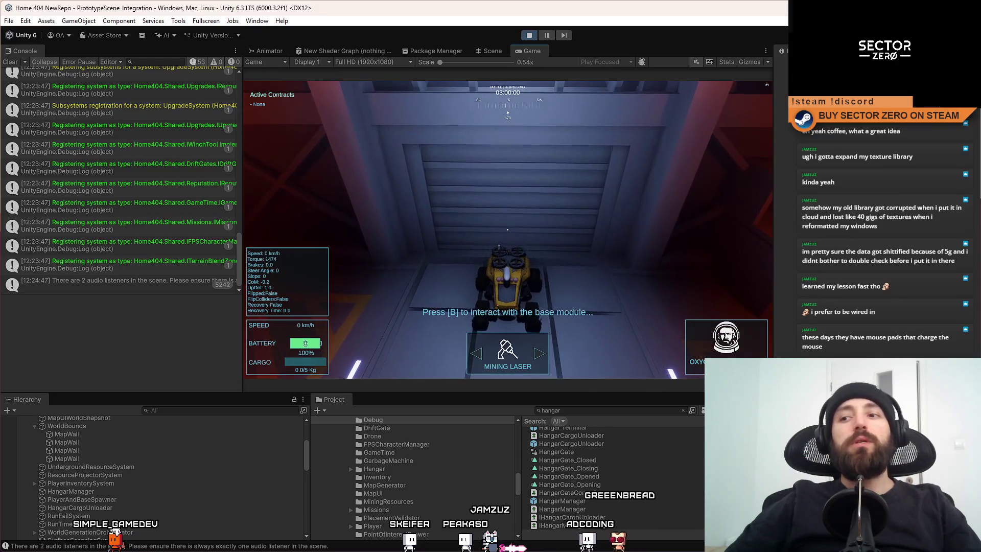
Spin the rover around in place and brake it facing the hangar shutter door.
{"action": "key", "text": "a"}
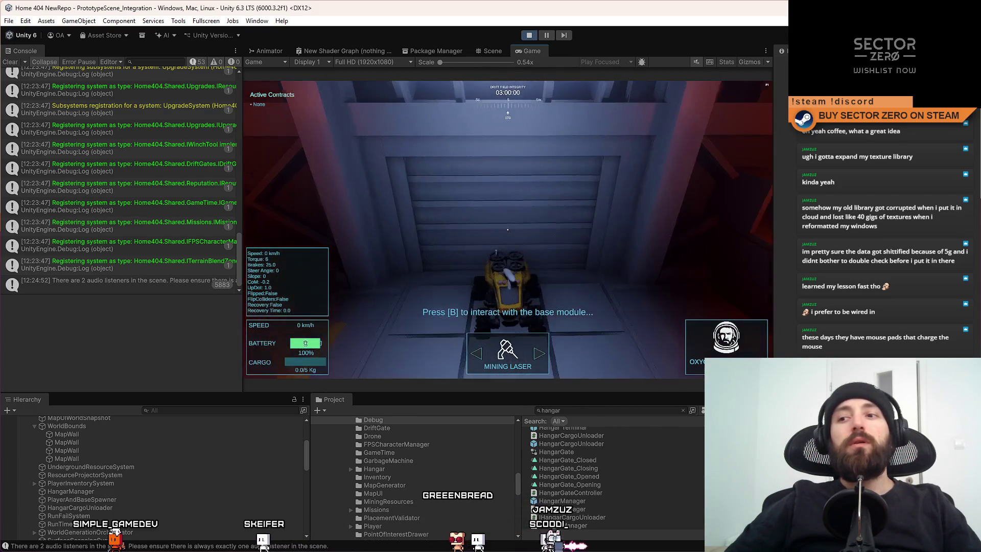
{"action": "key", "text": "w"}
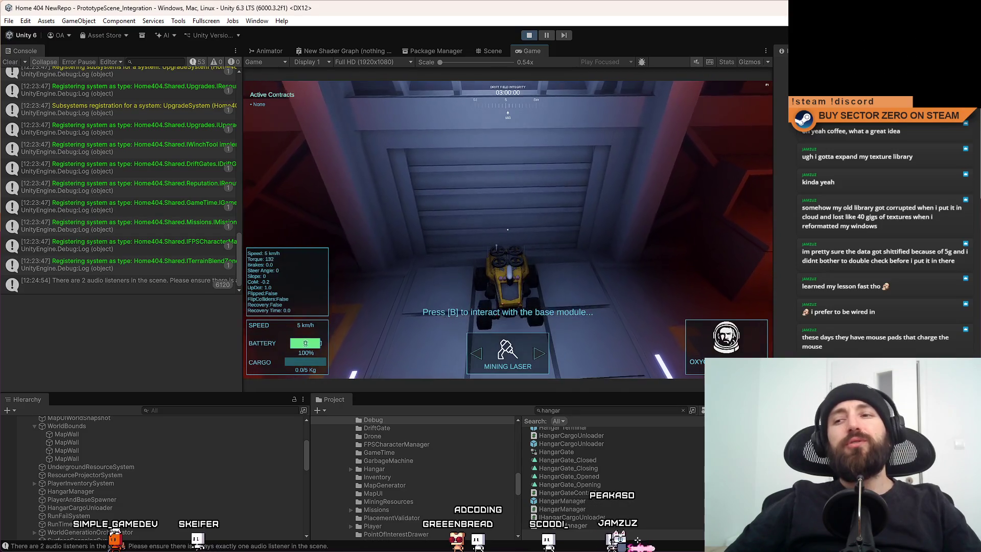
{"action": "key", "text": "s"}
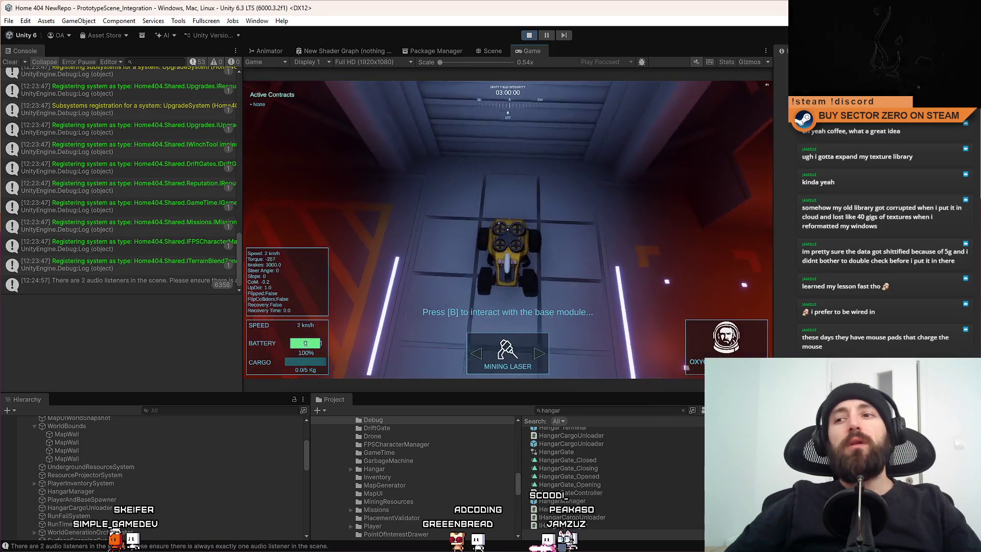
{"action": "key", "text": "a"}
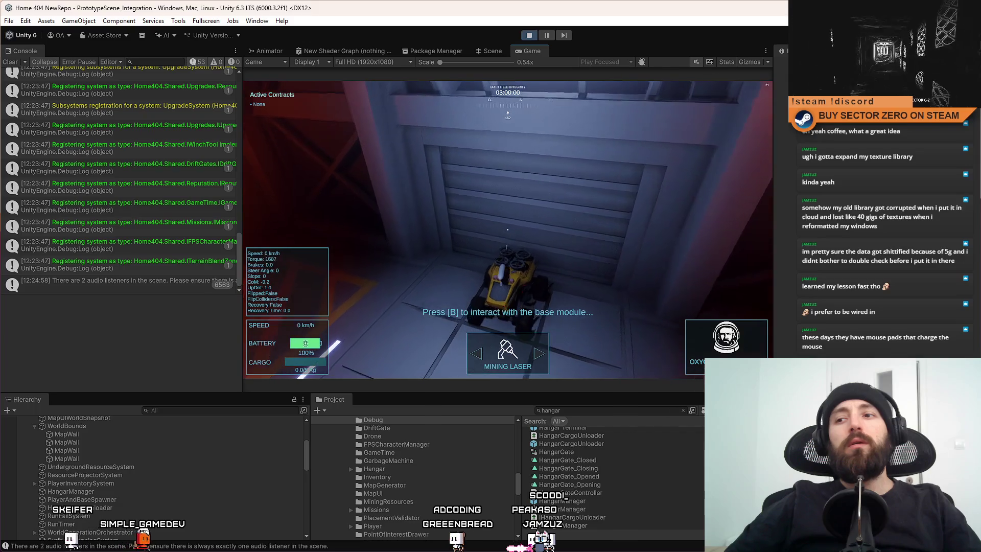
{"action": "key", "text": "s"}
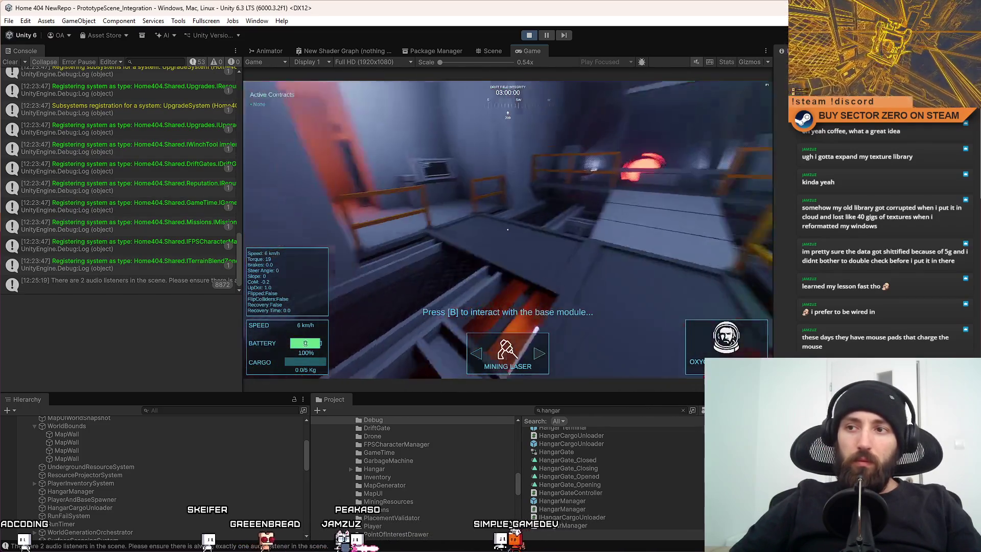
Walk the first-person view down the red corridor to the vehicle, toggle to the rover and back with V.
{"action": "key", "text": "w"}
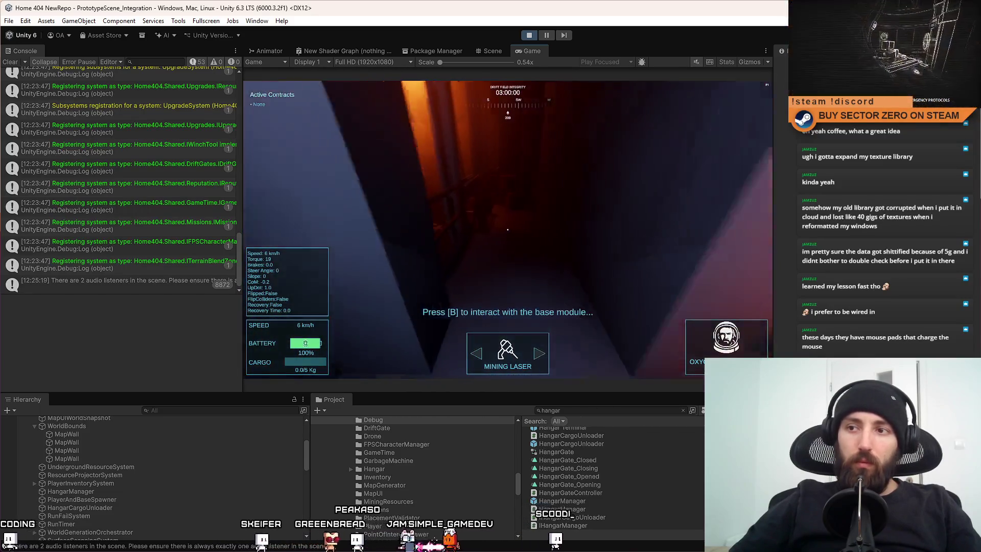
{"action": "key", "text": "w"}
{"action": "key", "text": "w"}
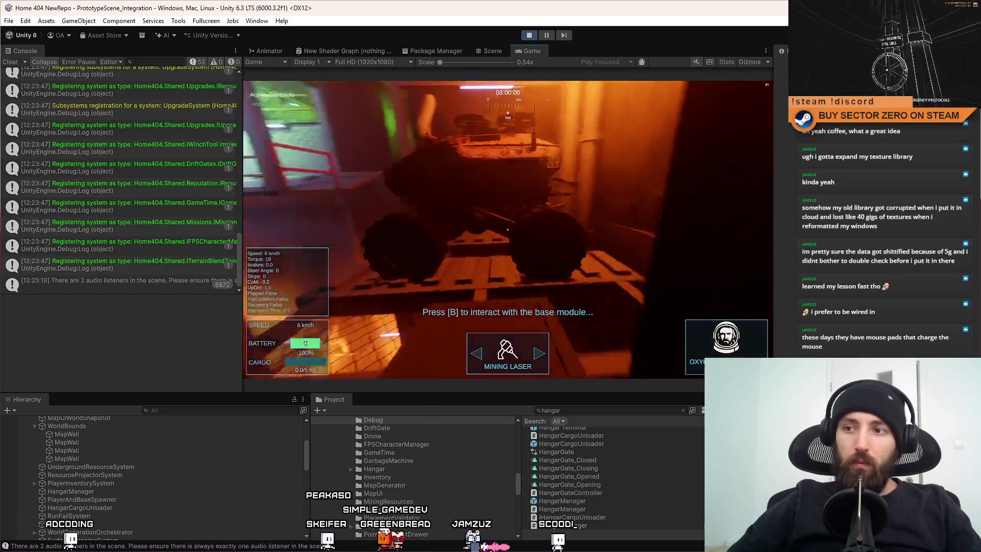
{"action": "key", "text": "w"}
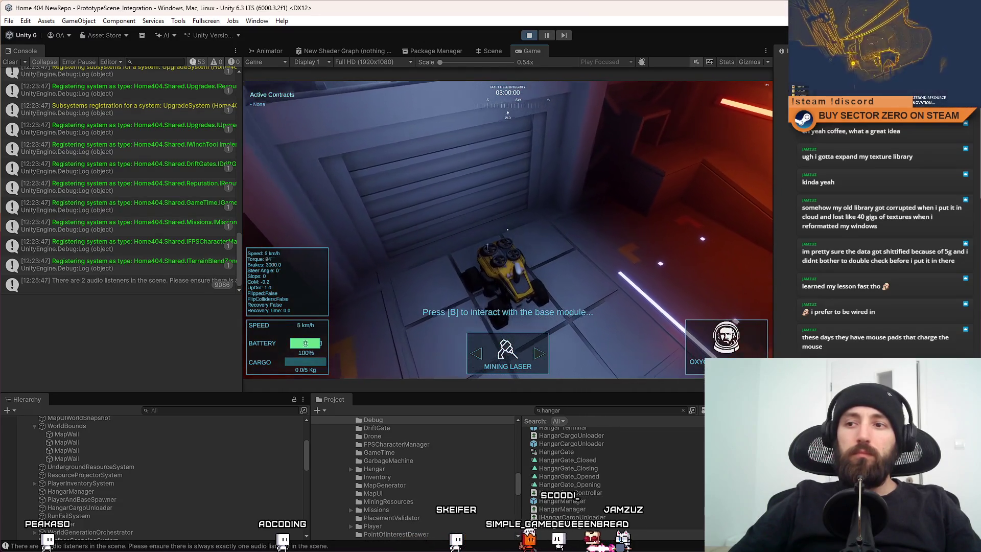
{"action": "key", "text": "v"}
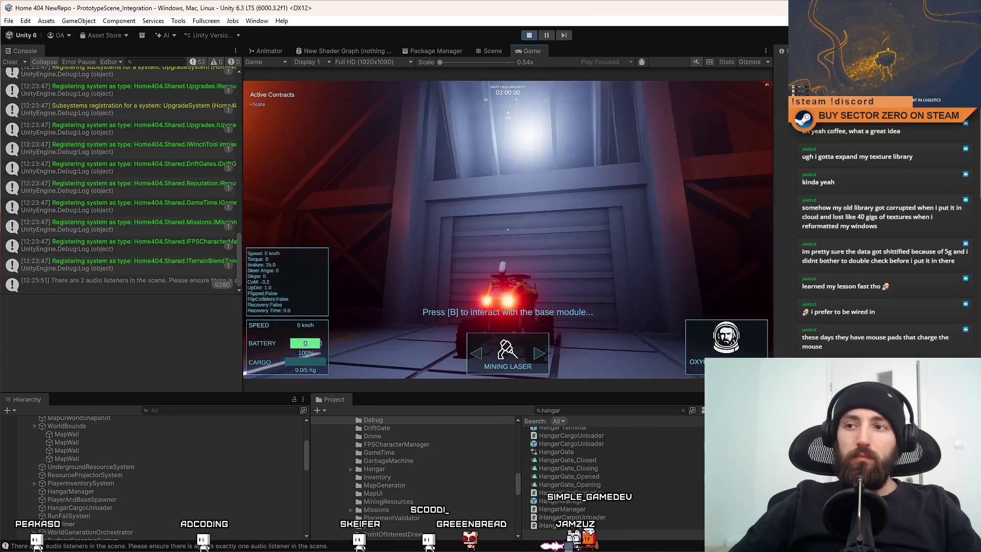
{"action": "key", "text": "v"}
{"action": "key", "text": "w"}
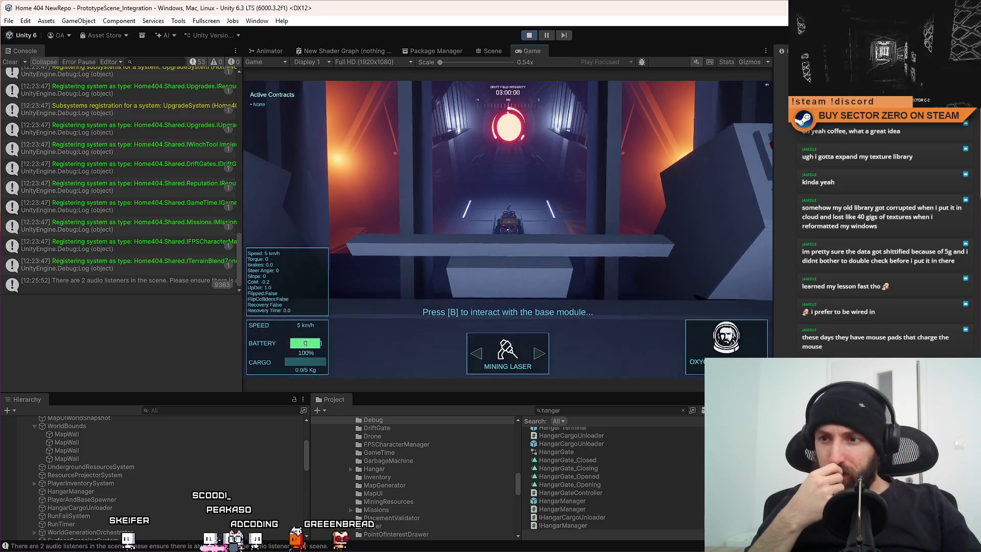
Take the rover again, steer it toward the shutter door, reverse and brake, then return to the first-person tunnel view.
{"action": "key", "text": "w"}
{"action": "key", "text": "d"}
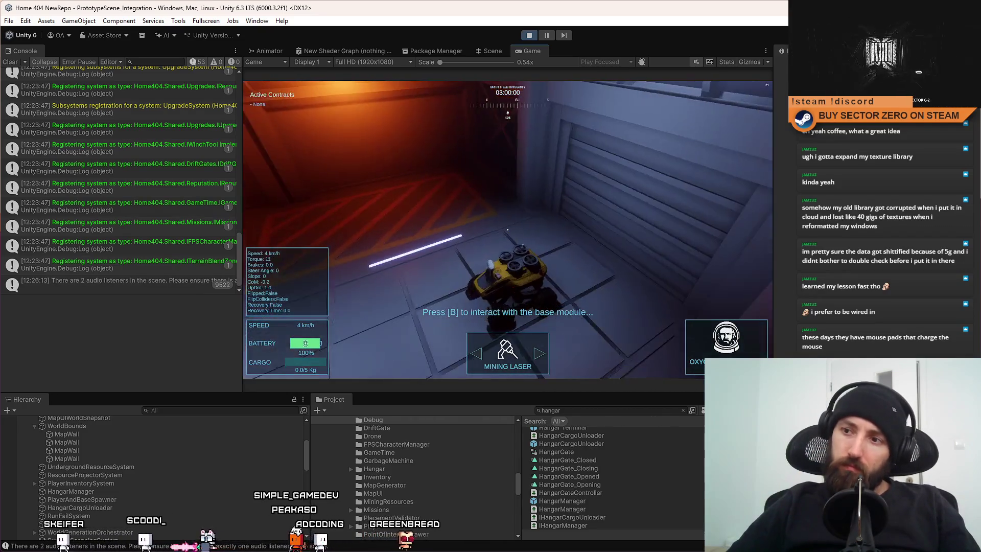
{"action": "key", "text": "w"}
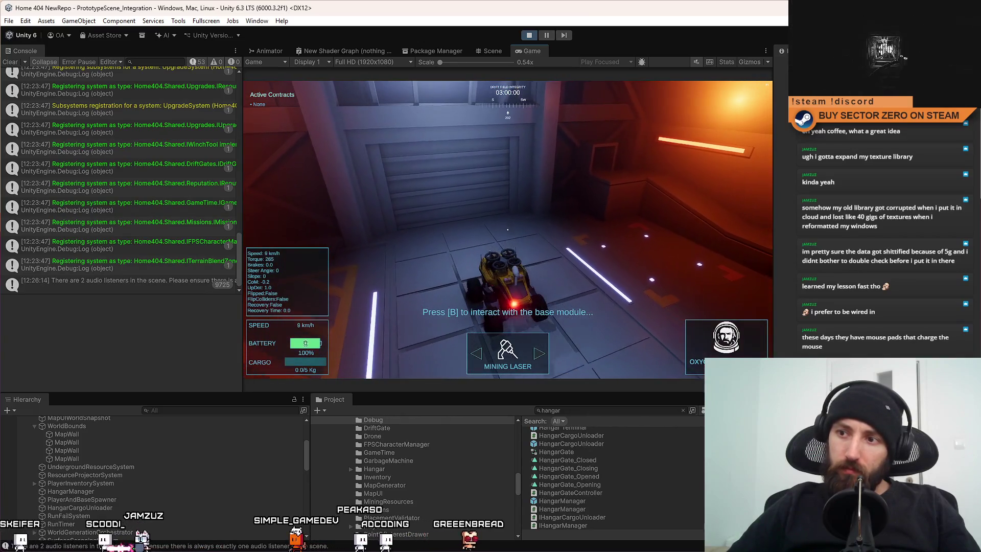
{"action": "key", "text": "s"}
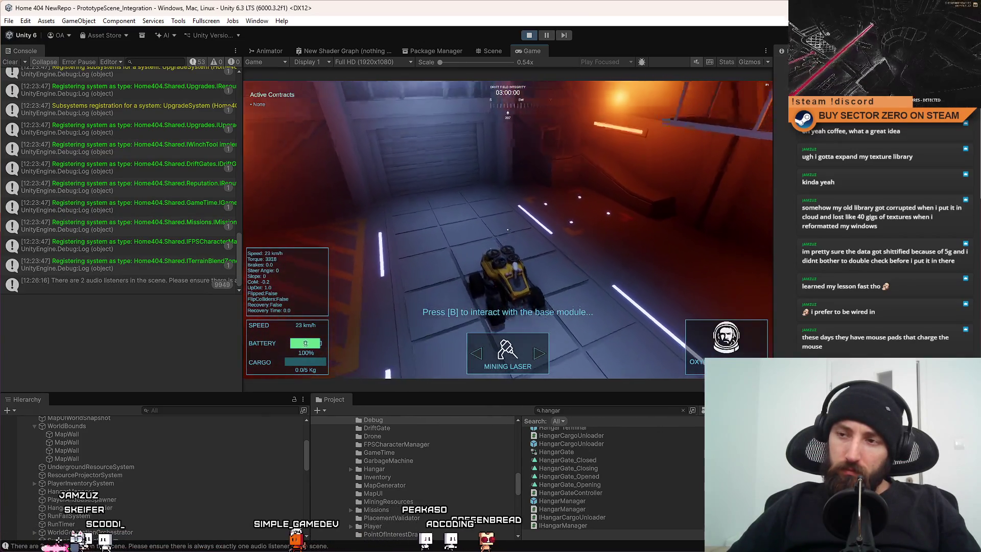
{"action": "key", "text": "s"}
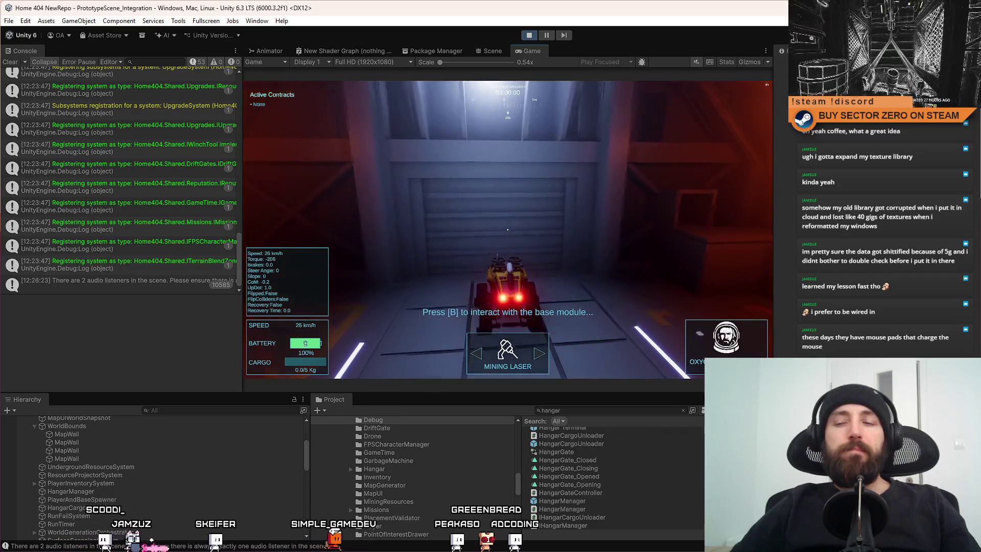
{"action": "key", "text": "w"}
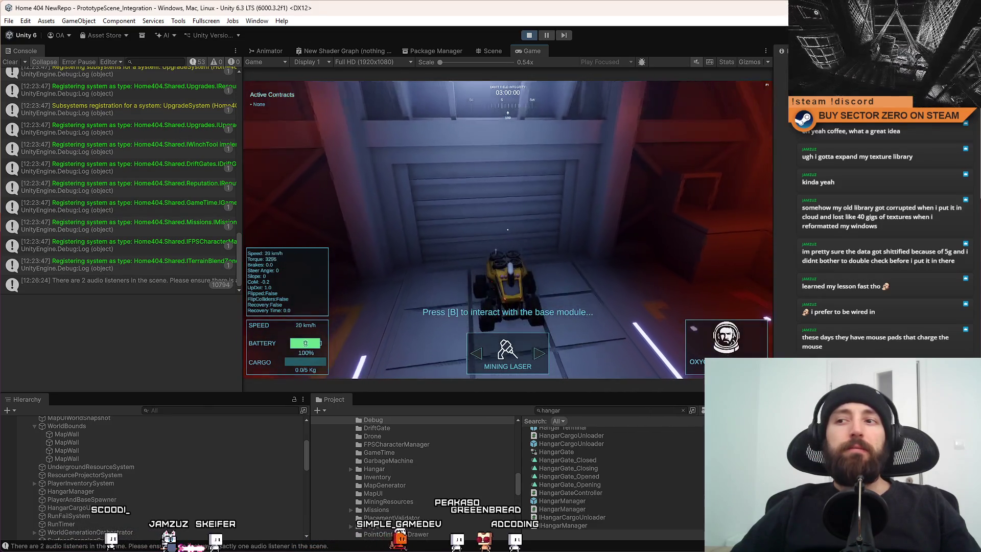
{"action": "key", "text": "s"}
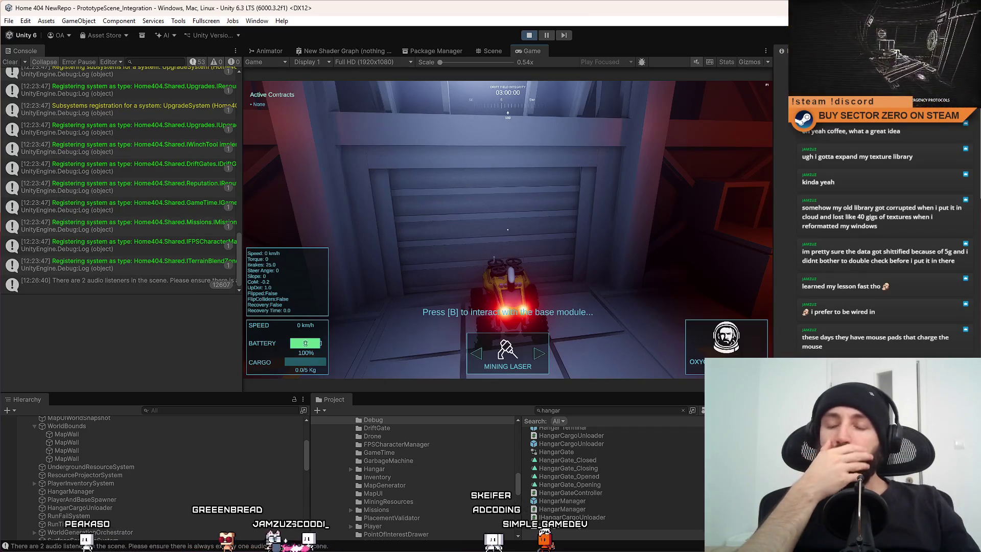
{"action": "key", "text": "w"}
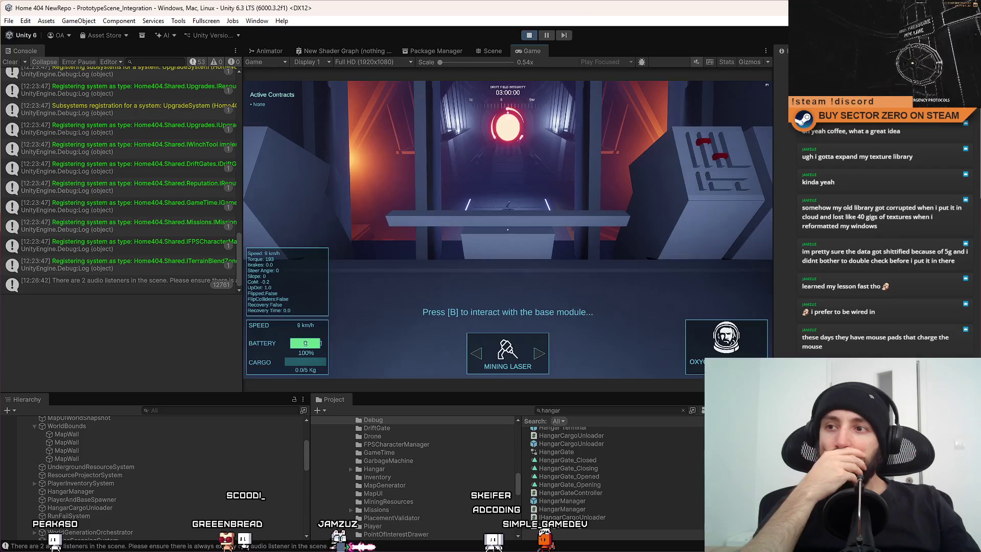
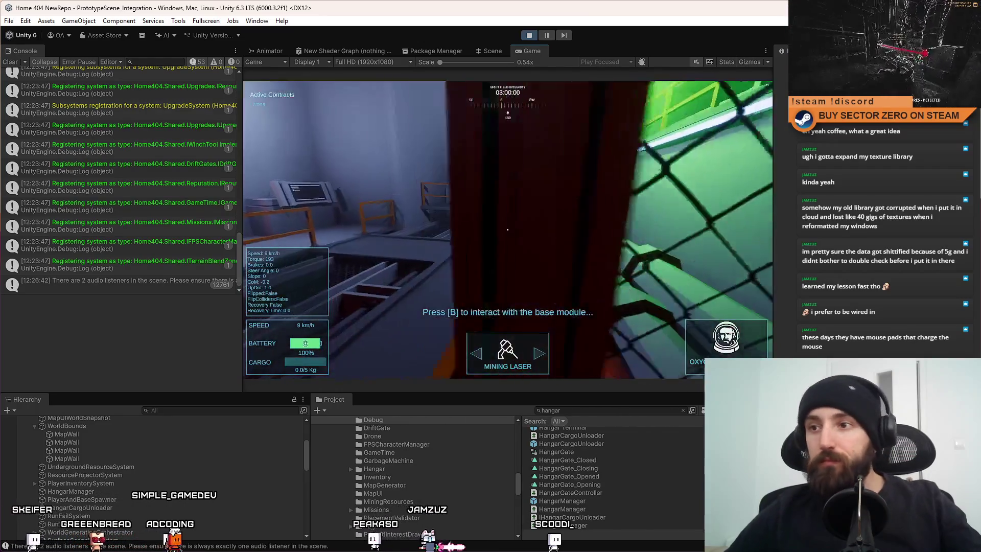
End the hangar play session and clear the Console log.
{"action": "key", "text": "Escape"}
{"action": "left_click", "coordinate": [530, 35]}
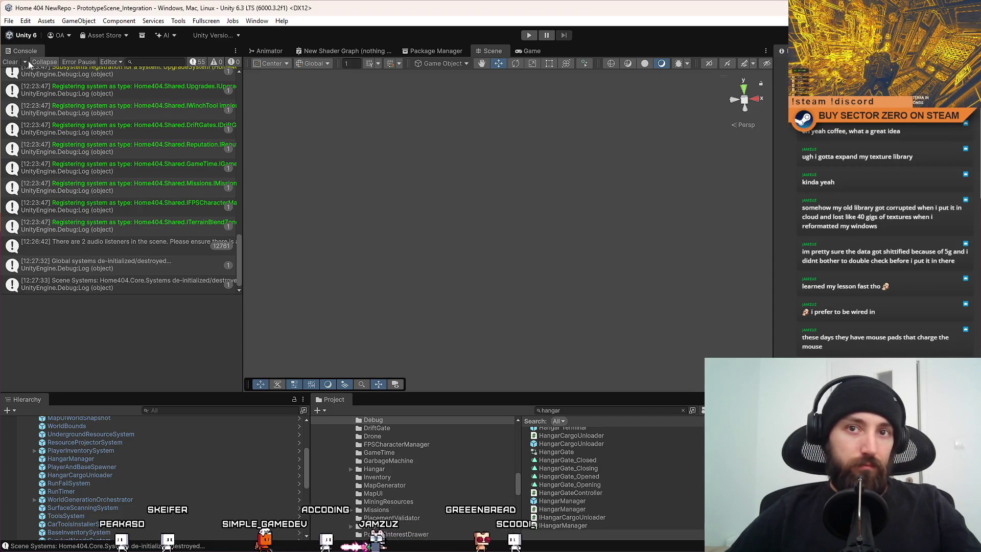
{"action": "left_click", "coordinate": [11, 63]}
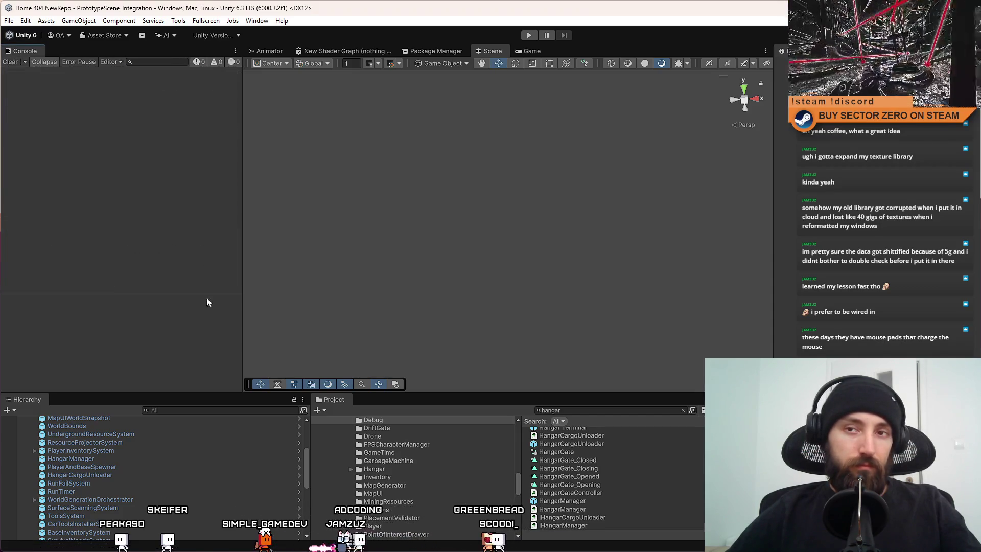
Run a new play session, briefly pausing and resuming the game.
{"action": "left_click", "coordinate": [526, 40]}
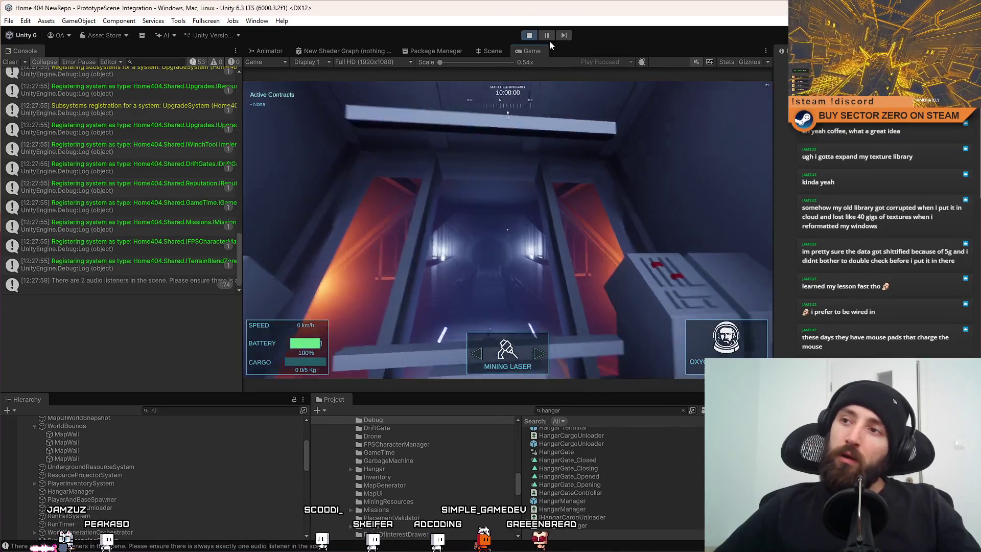
{"action": "left_click", "coordinate": [545, 36]}
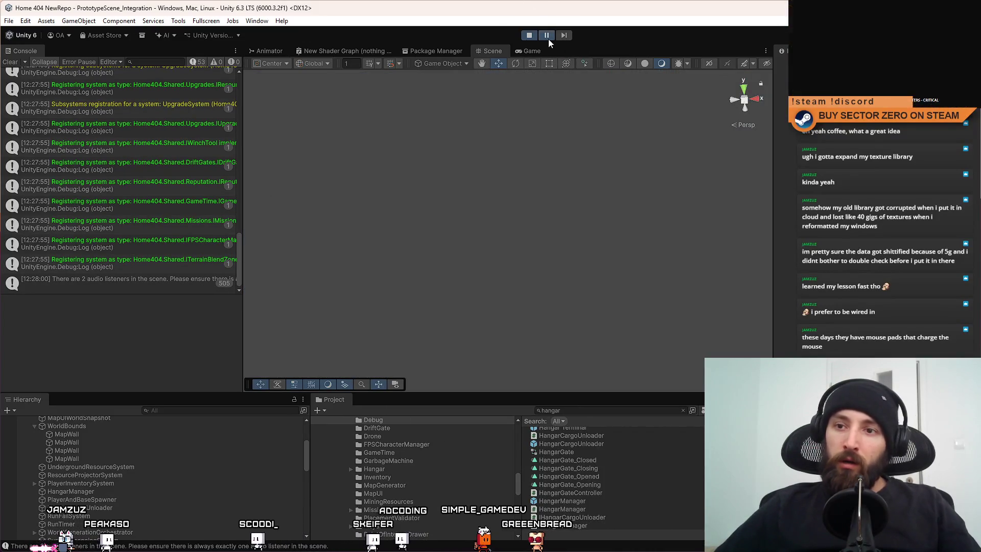
{"action": "left_click", "coordinate": [547, 36]}
{"action": "left_click", "coordinate": [543, 217]}
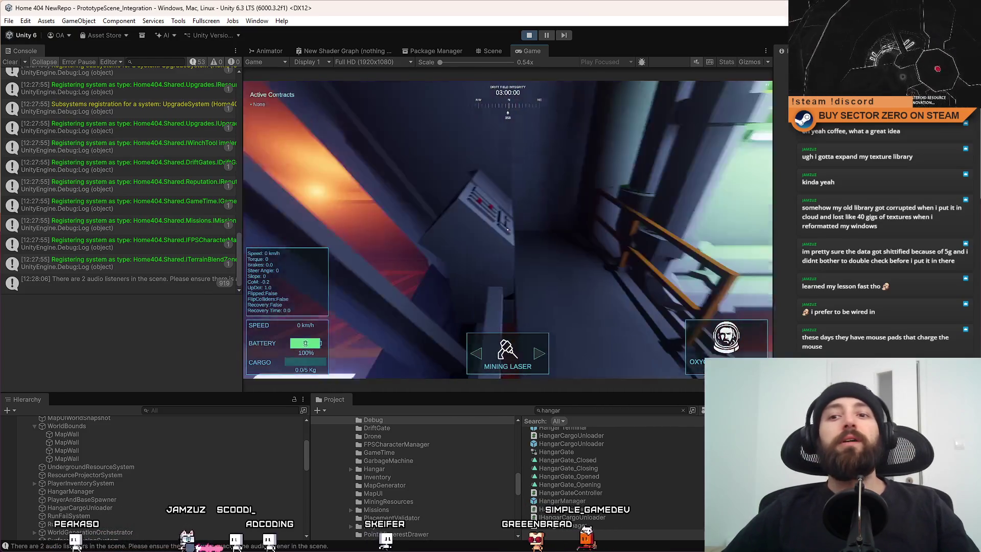
Clear the Console, end the play session and select the old hangar search text.
{"action": "left_click", "coordinate": [10, 62]}
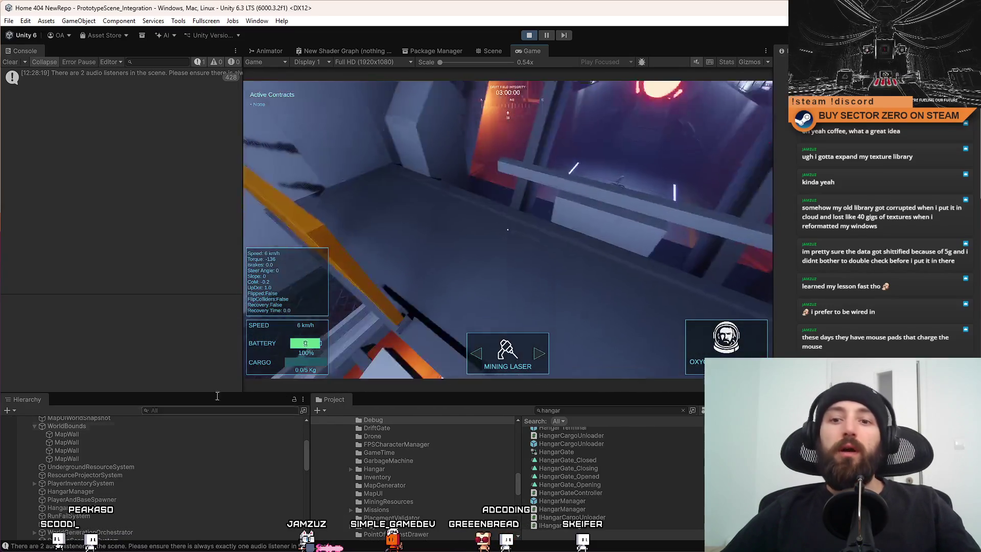
{"action": "left_click", "coordinate": [241, 411]}
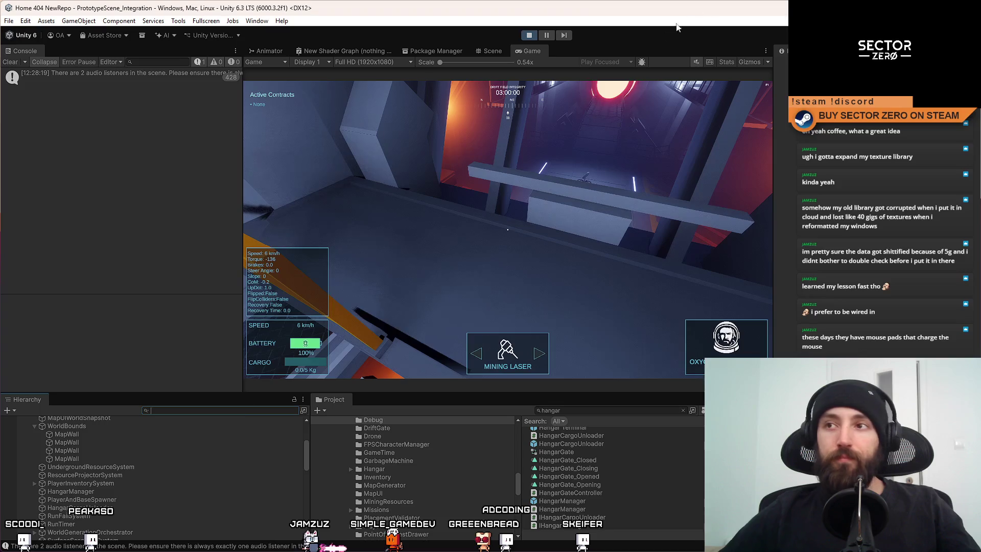
{"action": "left_click", "coordinate": [536, 38]}
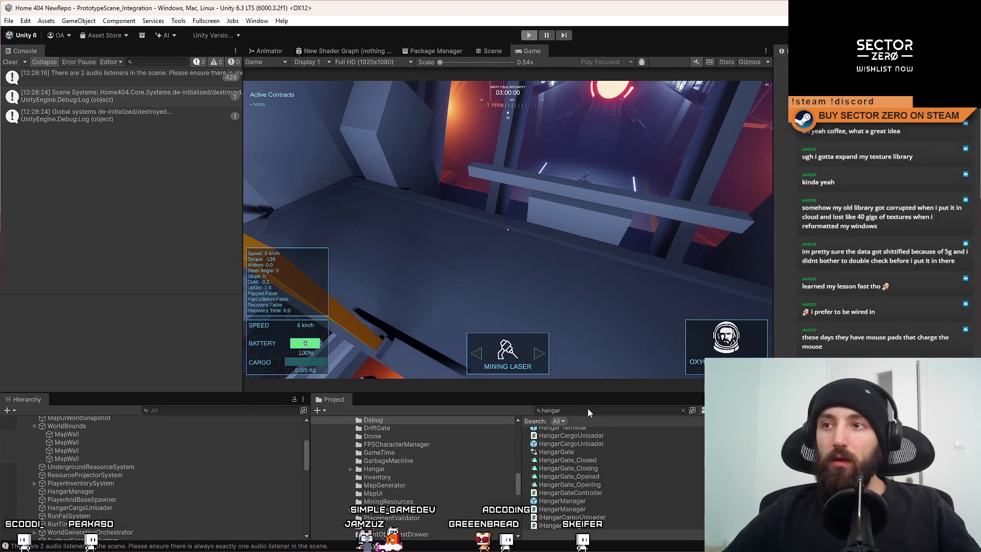
{"action": "left_click", "coordinate": [588, 409]}
{"action": "type", "text": "irst person"}
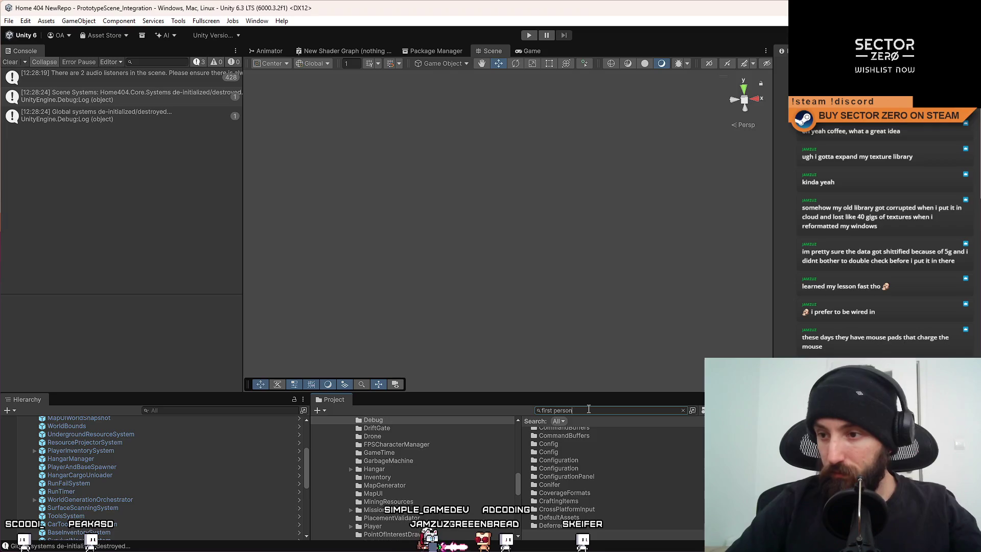
Edit the FirstPersonController prefab, check its Camera child and clear the Console.
{"action": "left_click", "coordinate": [601, 447]}
{"action": "double_click", "coordinate": [572, 439]}
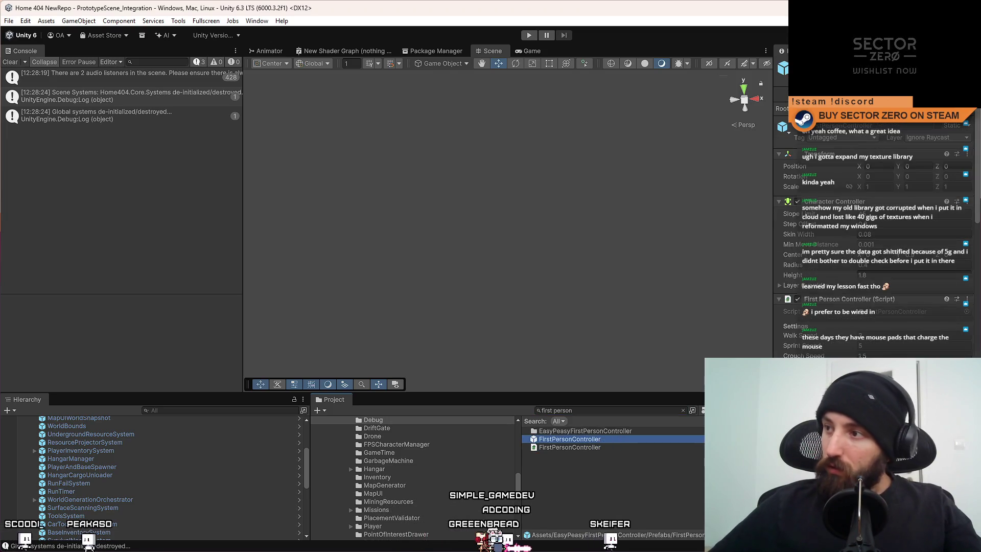
{"action": "scroll", "coordinate": [881, 253], "scroll_direction": "down", "scroll_amount": 2}
{"action": "scroll", "coordinate": [875, 268], "scroll_direction": "down", "scroll_amount": 3}
{"action": "scroll", "coordinate": [866, 284], "scroll_direction": "down", "scroll_amount": 2}
{"action": "scroll", "coordinate": [856, 304], "scroll_direction": "down", "scroll_amount": 3}
{"action": "scroll", "coordinate": [855, 304], "scroll_direction": "up", "scroll_amount": 5}
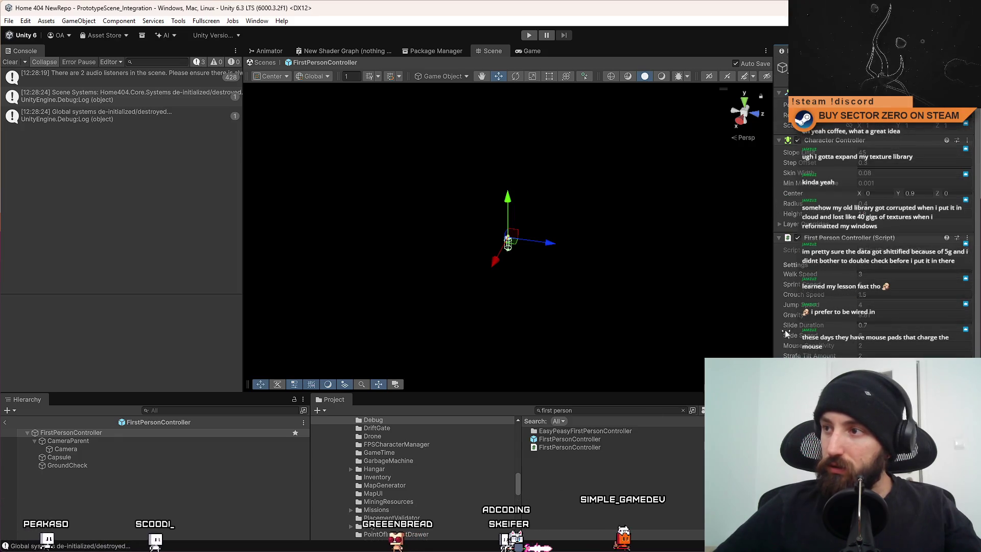
{"action": "left_click", "coordinate": [110, 451]}
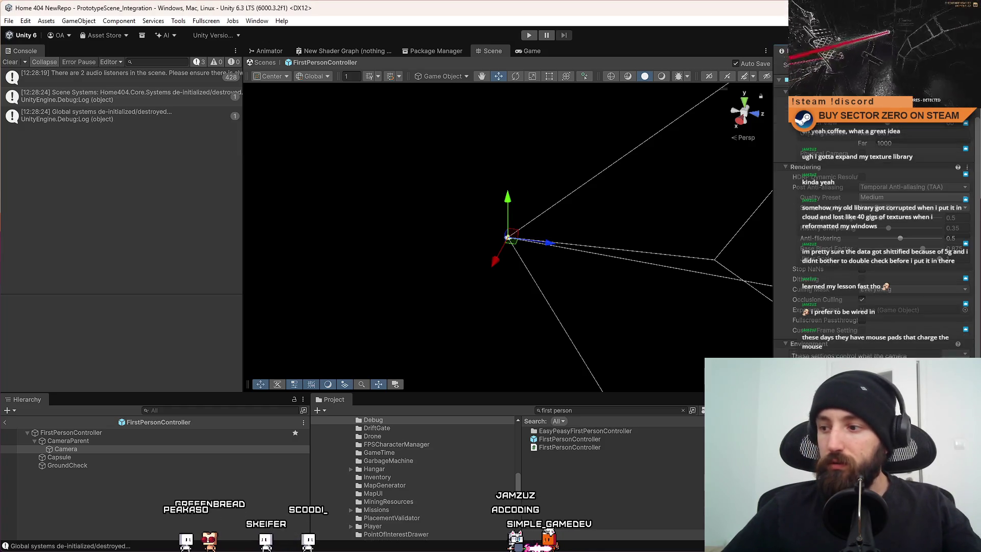
{"action": "left_click", "coordinate": [566, 499]}
{"action": "left_click", "coordinate": [8, 62]}
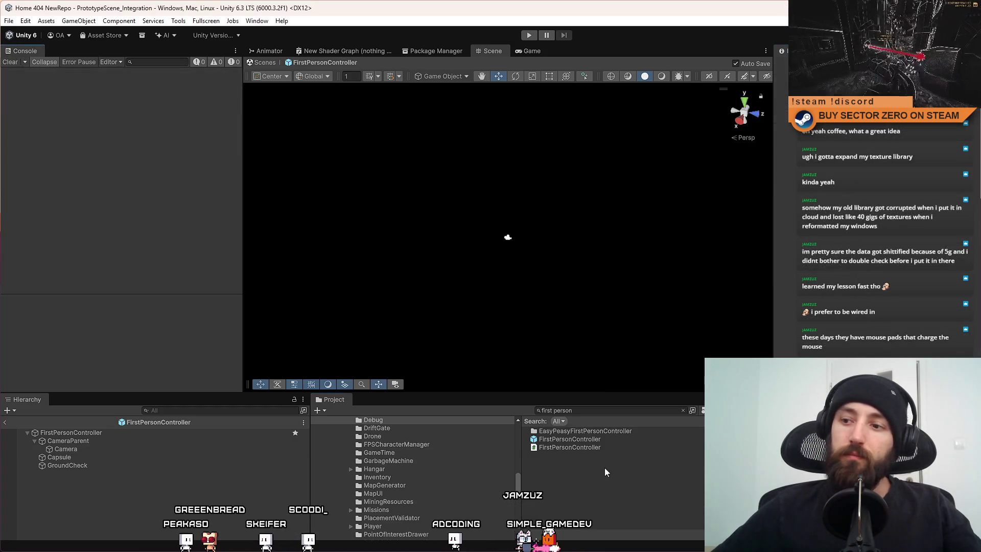
Play-test the hangar, walking the player forward toward the railing, and clear the Console.
{"action": "left_click", "coordinate": [530, 35]}
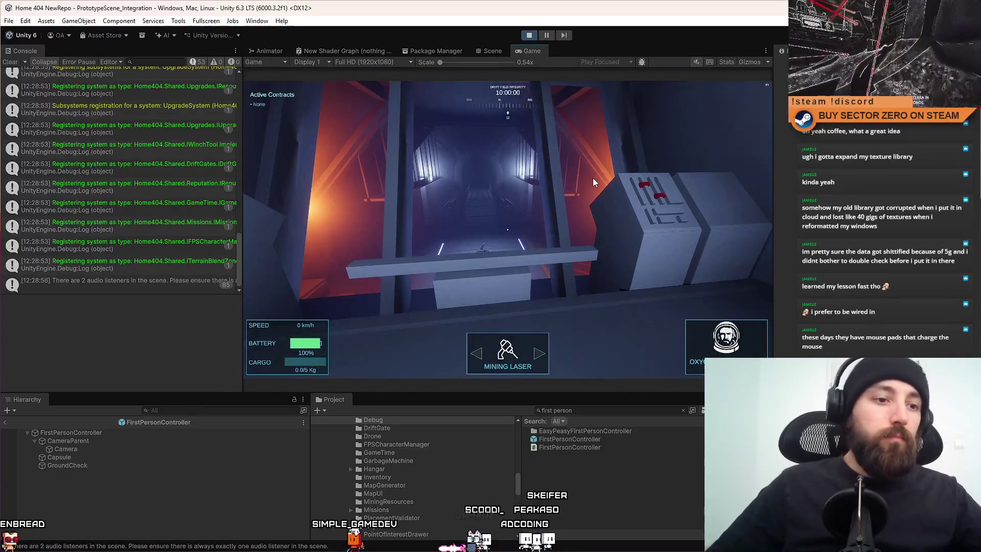
{"action": "key", "text": "w"}
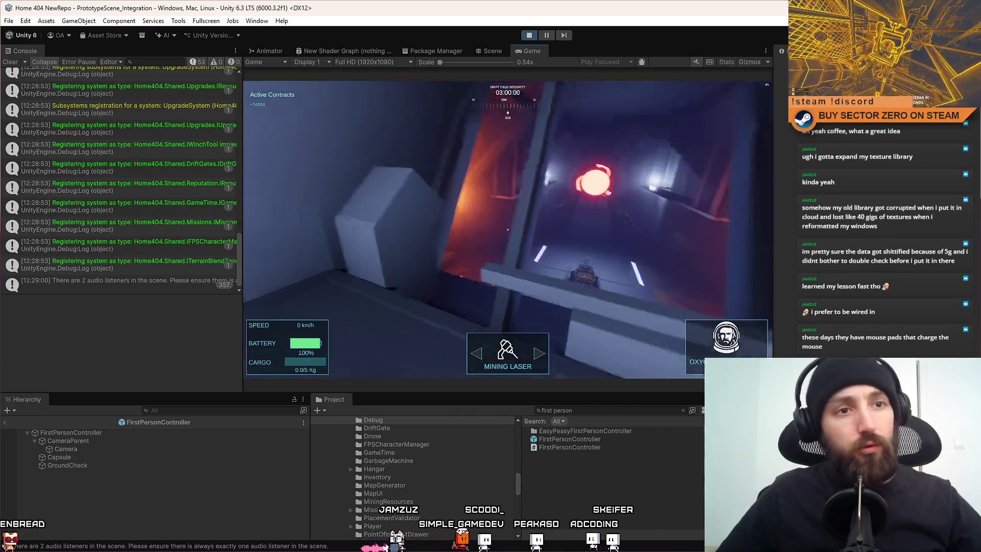
{"action": "key", "text": "w"}
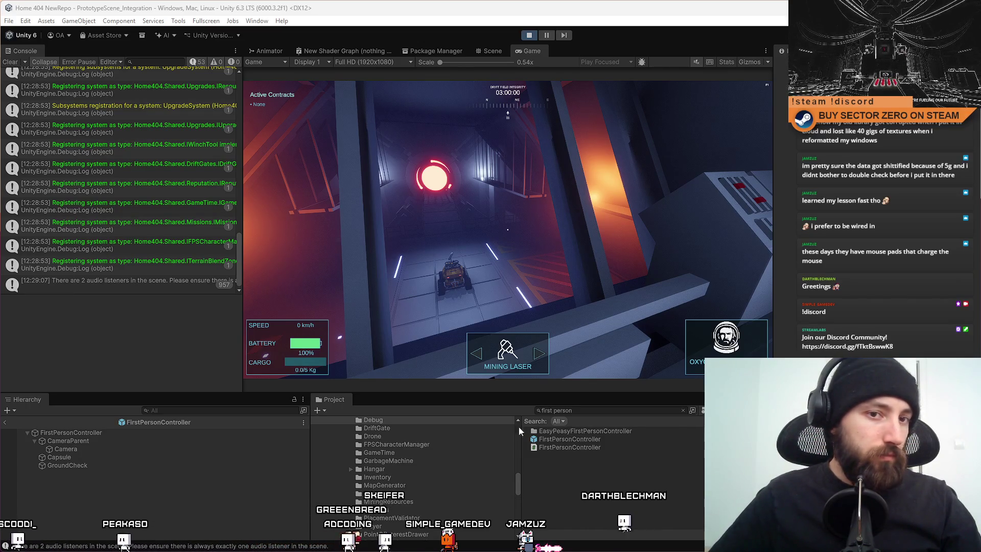
{"action": "left_click", "coordinate": [10, 62]}
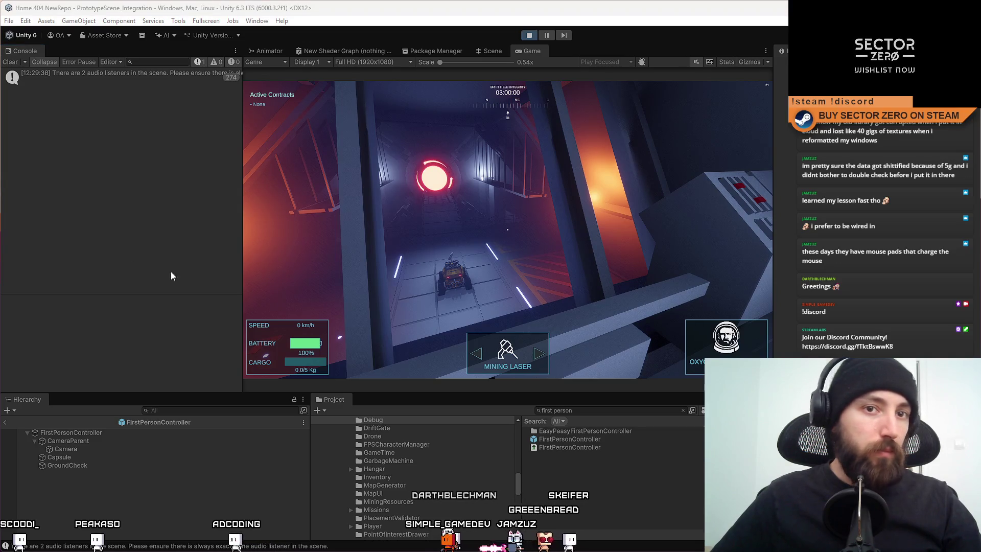
Clear the Console again, switch the view to the rover with E, then end the session.
{"action": "left_click", "coordinate": [9, 63]}
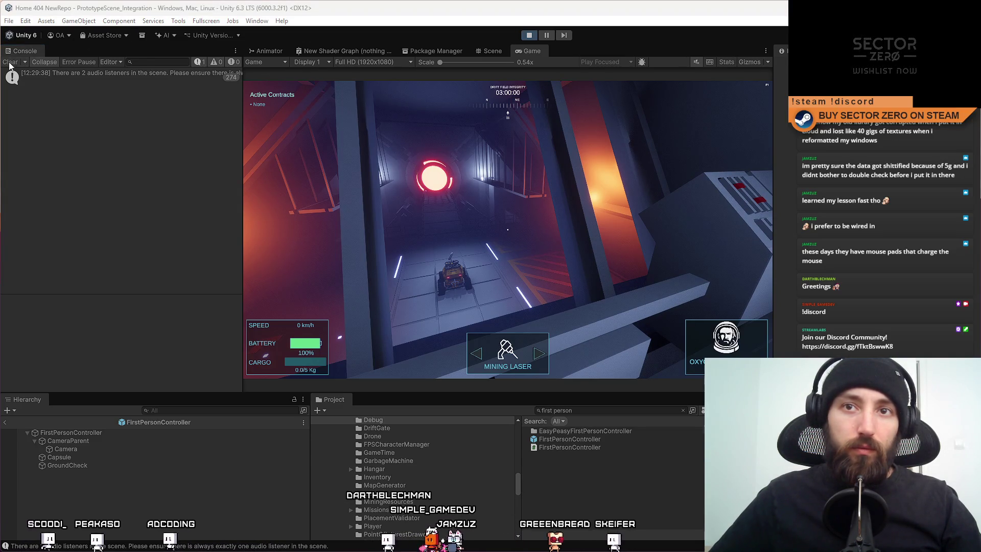
{"action": "left_click", "coordinate": [405, 209]}
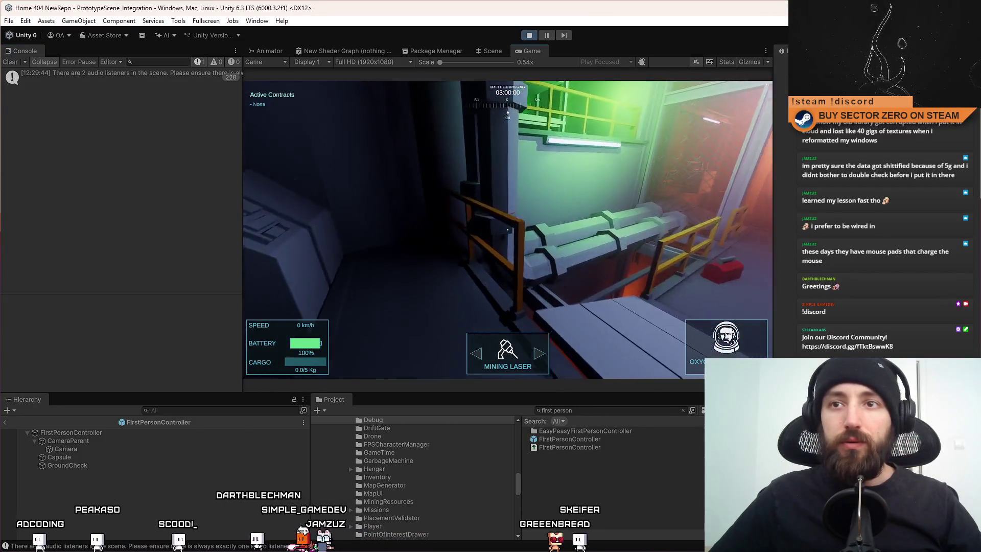
{"action": "key", "text": "e"}
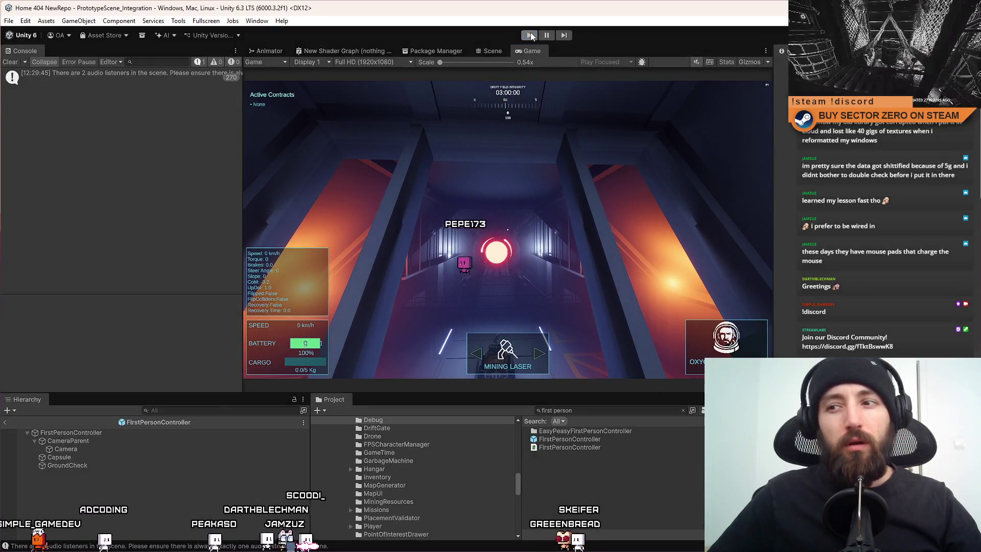
{"action": "left_click", "coordinate": [529, 35]}
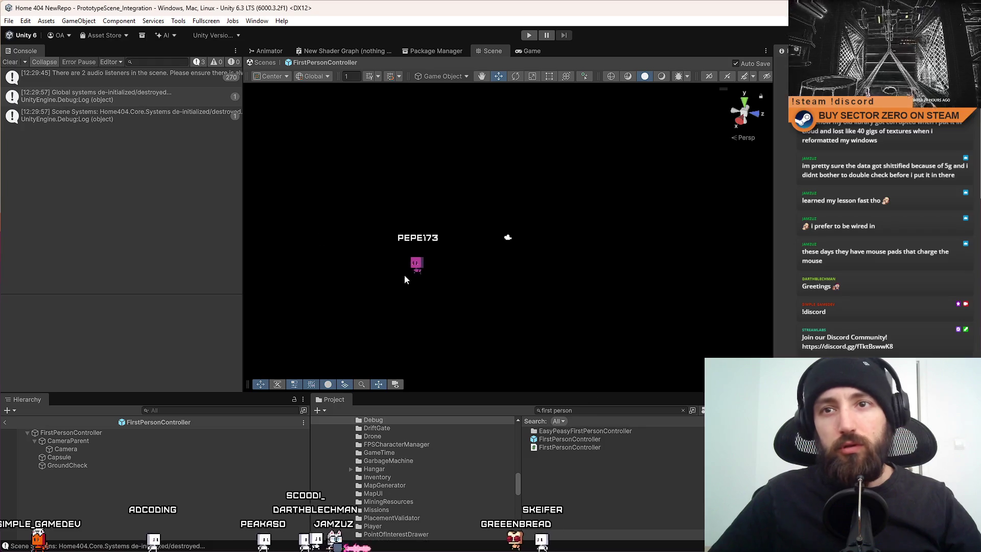
Search the Project for 'camera rover' and inspect the RoverCamera asset.
{"action": "left_click", "coordinate": [10, 62]}
{"action": "left_click", "coordinate": [614, 409]}
{"action": "type", "text": "car ca"}
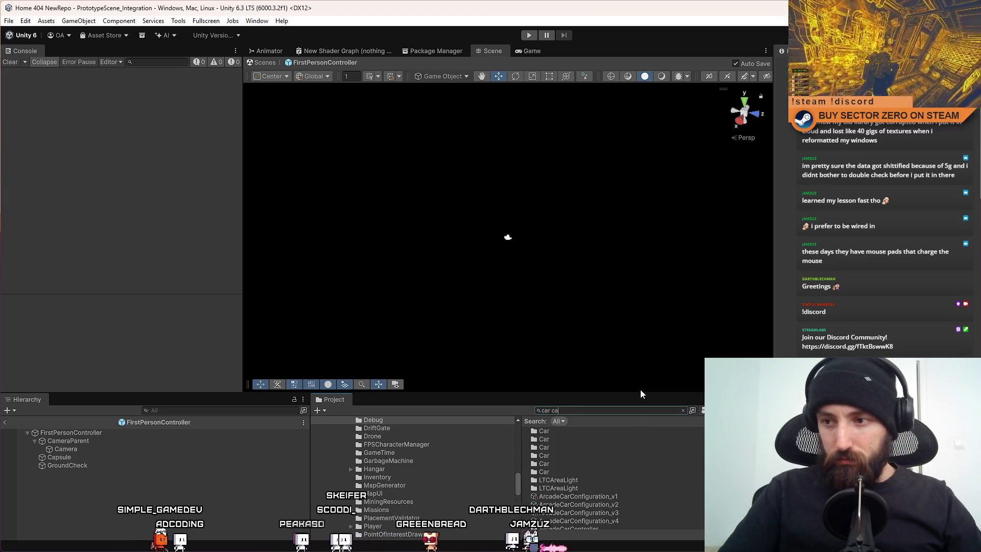
{"action": "type", "text": "m"}
{"action": "key", "text": "BackSpace"}
{"action": "key", "text": "BackSpace"}
{"action": "key", "text": "BackSpace"}
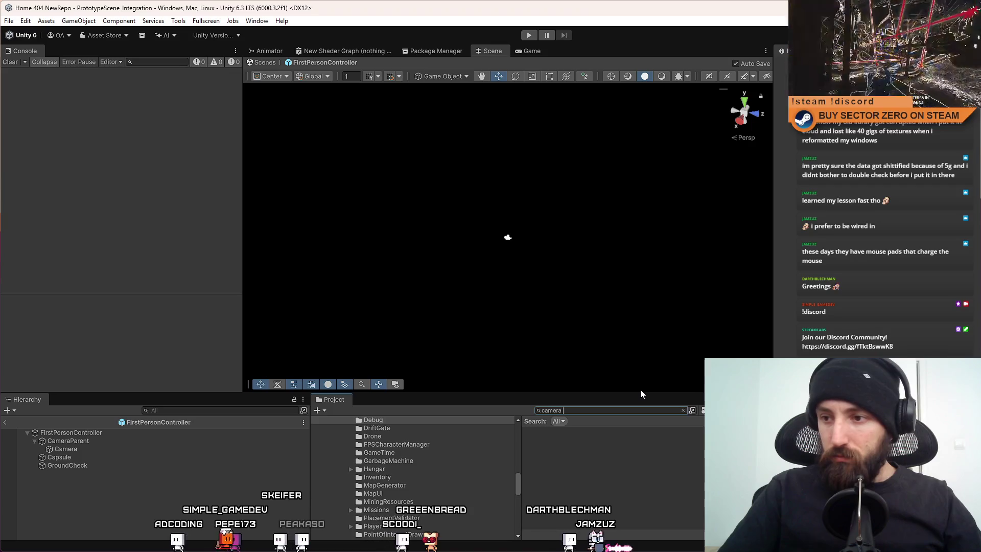
{"action": "type", "text": "camera rover"}
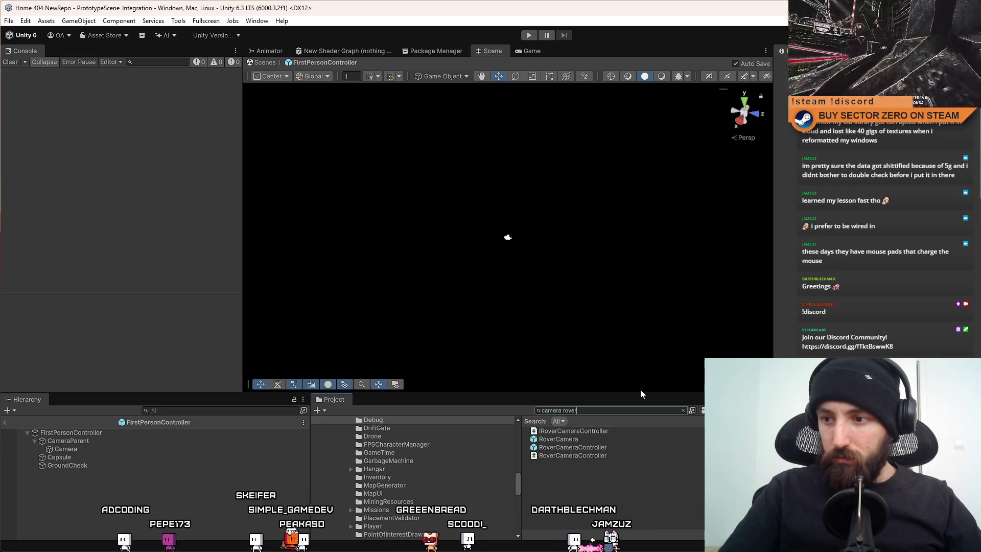
{"action": "left_click", "coordinate": [594, 438]}
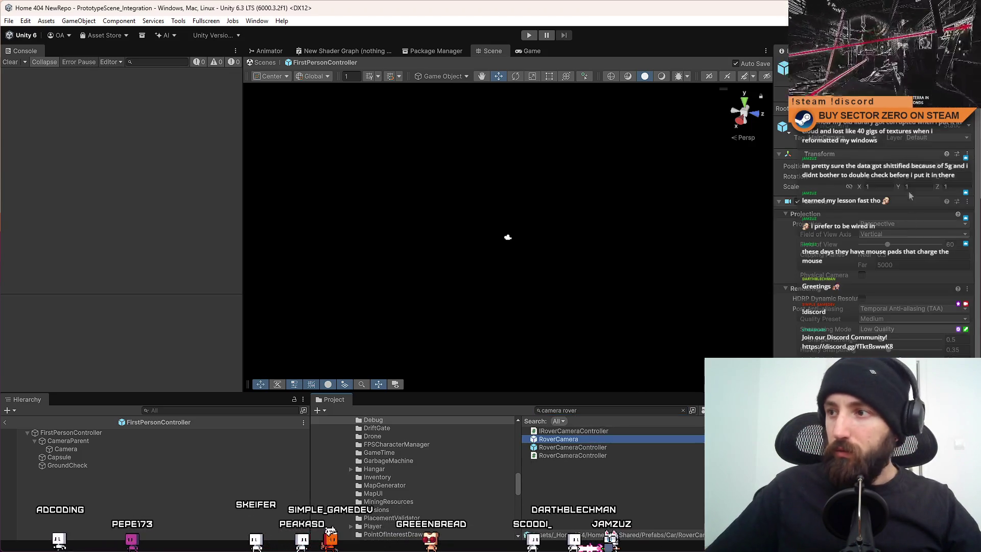
{"action": "scroll", "coordinate": [877, 230], "scroll_direction": "down", "scroll_amount": 3}
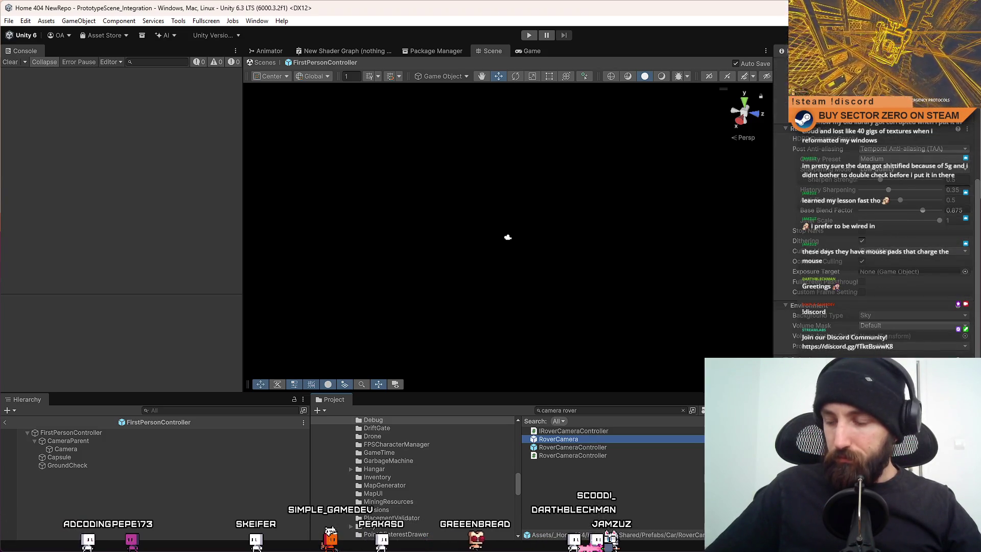
{"action": "scroll", "coordinate": [877, 230], "scroll_direction": "up", "scroll_amount": 2}
{"action": "scroll", "coordinate": [877, 229], "scroll_direction": "up", "scroll_amount": 2}
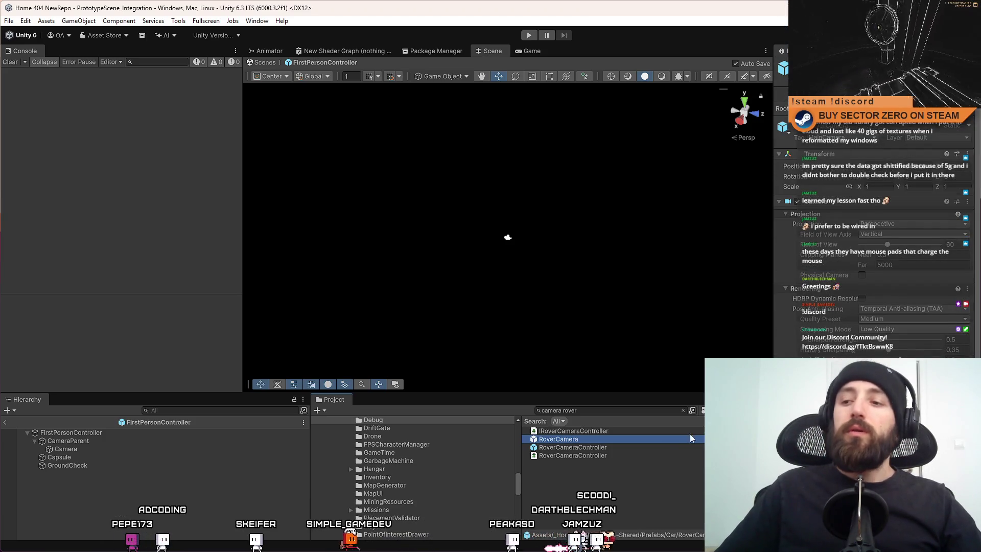
{"action": "left_click", "coordinate": [613, 474]}
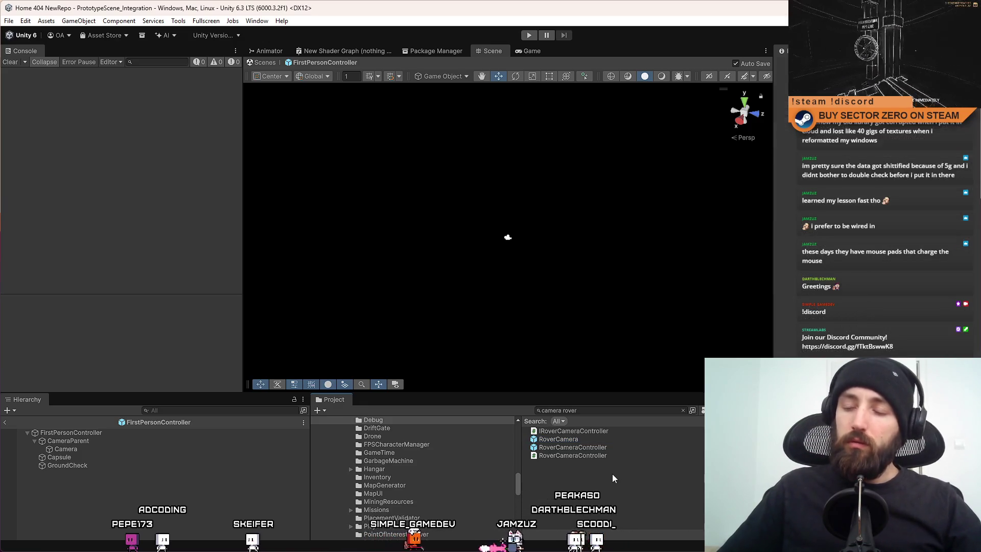
Start another play session and walk the player toward the platform.
{"action": "left_click", "coordinate": [525, 35]}
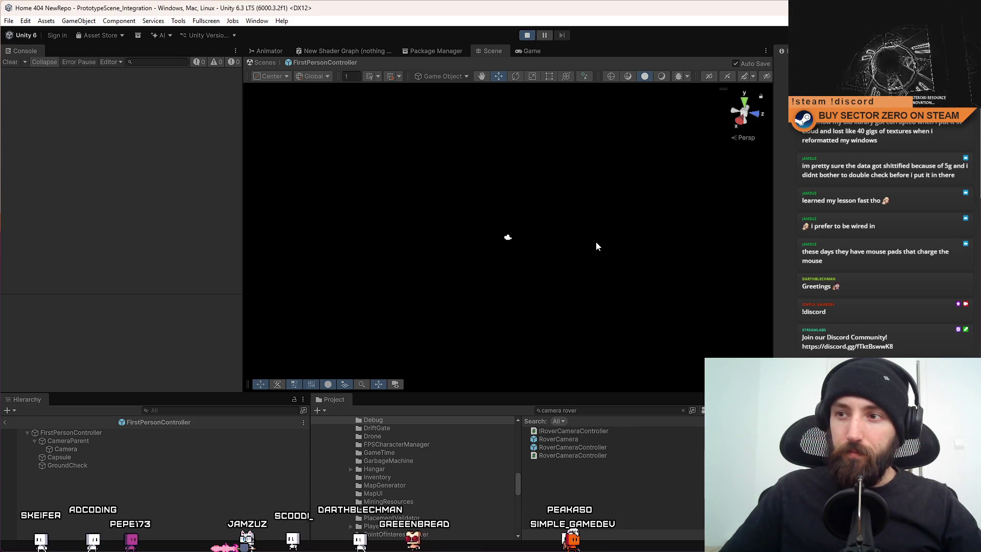
{"action": "key", "text": "w"}
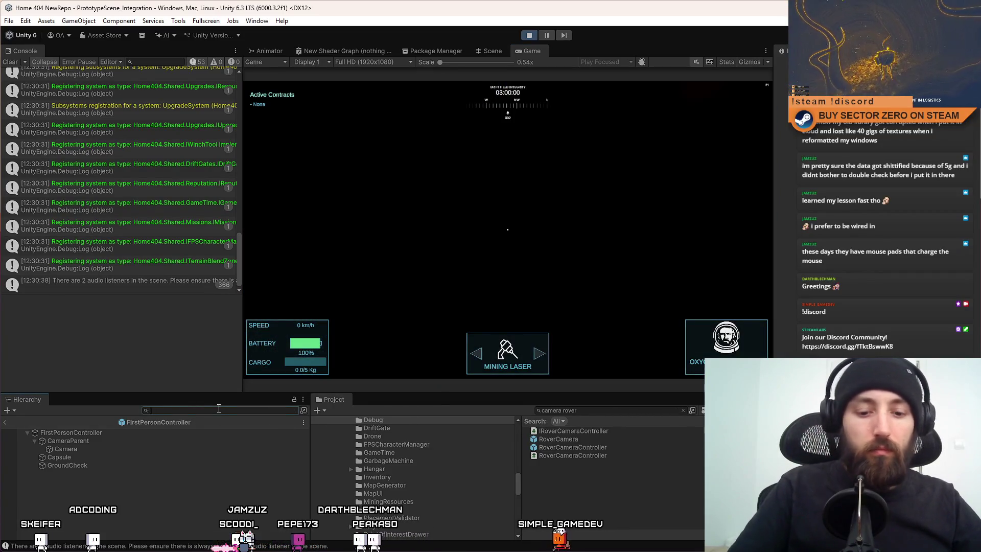
{"action": "type", "text": "rover camera"}
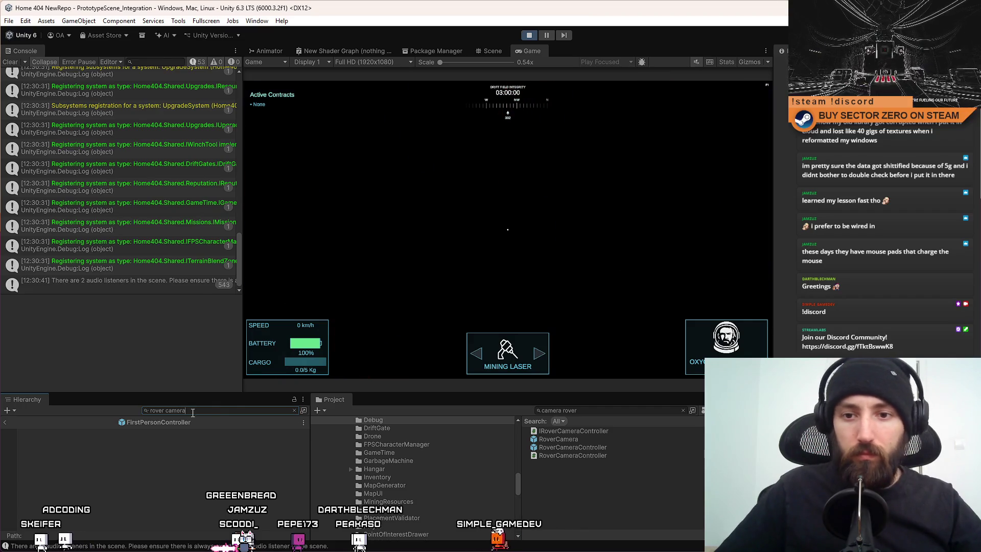
Locate RoverCamera(Clone) in the Hierarchy via a 'rover camera' search, then clear the search.
{"action": "left_click", "coordinate": [491, 51]}
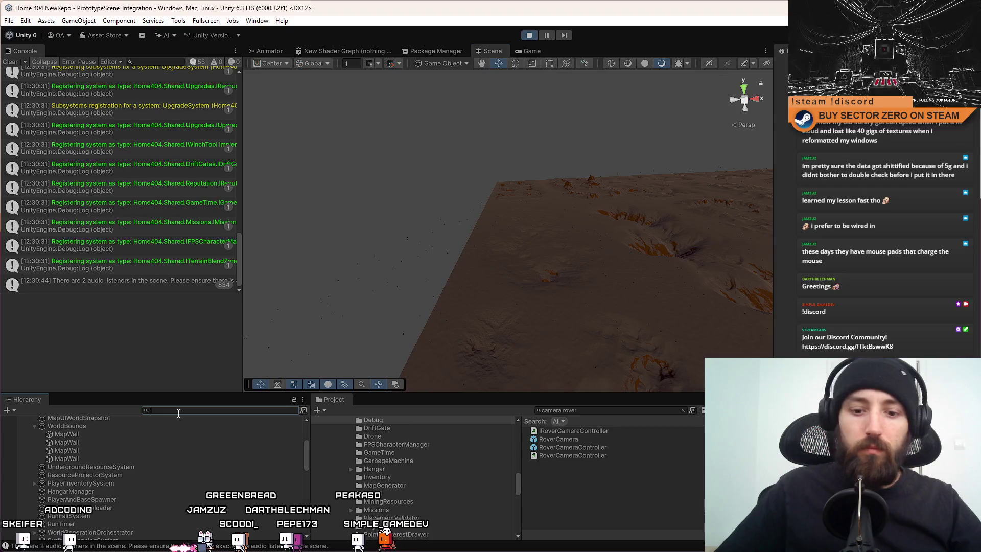
{"action": "left_click", "coordinate": [178, 411]}
{"action": "key", "text": "BackSpace"}
{"action": "key", "text": "BackSpace"}
{"action": "key", "text": "BackSpace"}
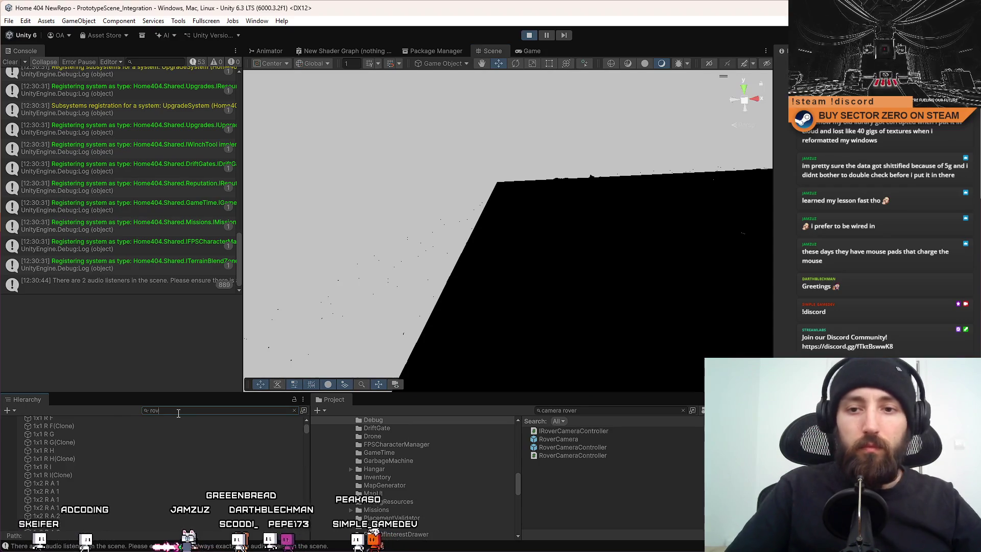
{"action": "type", "text": "er camer"}
{"action": "left_click", "coordinate": [126, 430]}
{"action": "left_click", "coordinate": [235, 410]}
{"action": "key", "text": "BackSpace"}
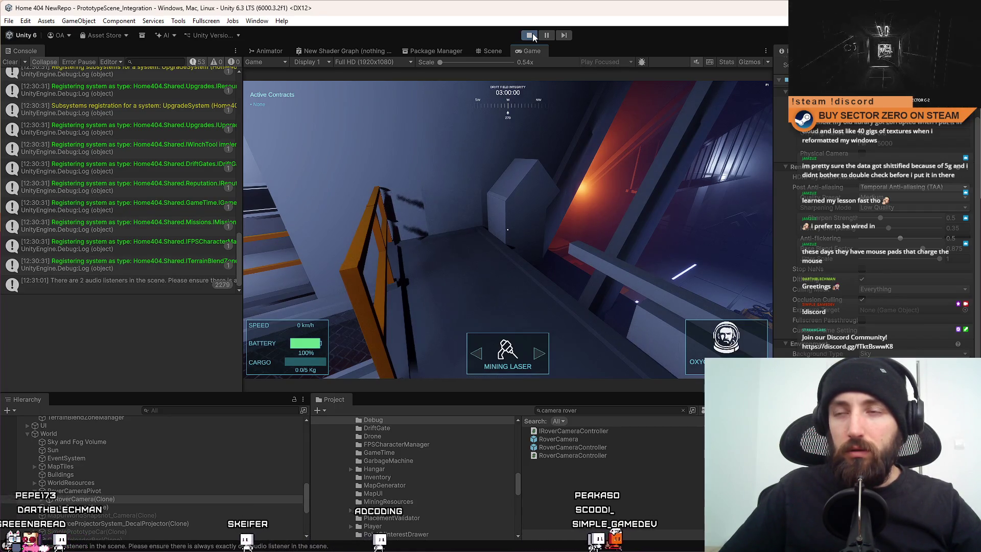
Walk the character back in the running game, clear the Console and stop Play.
{"action": "left_click", "coordinate": [558, 175]}
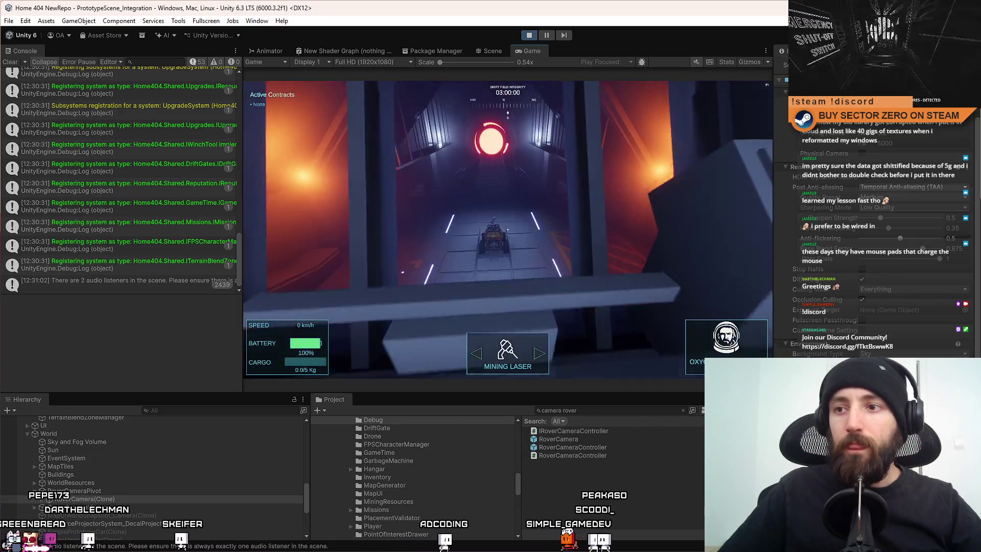
{"action": "key", "text": "s"}
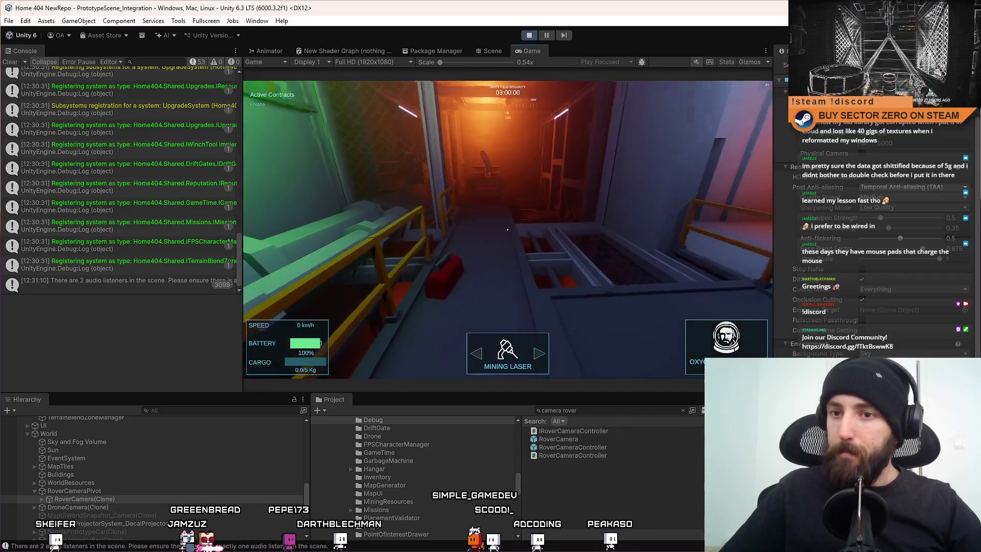
{"action": "left_click", "coordinate": [10, 63]}
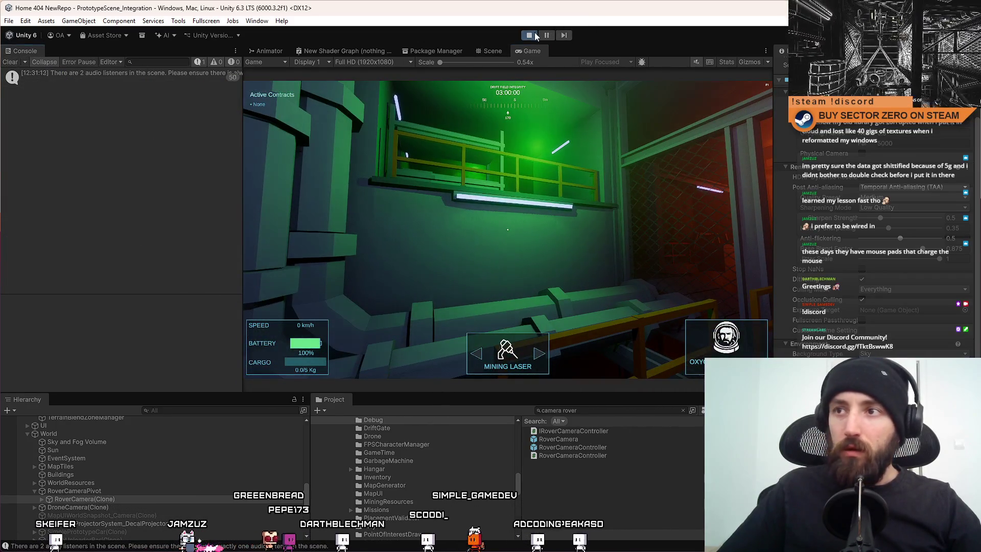
{"action": "left_click", "coordinate": [530, 35]}
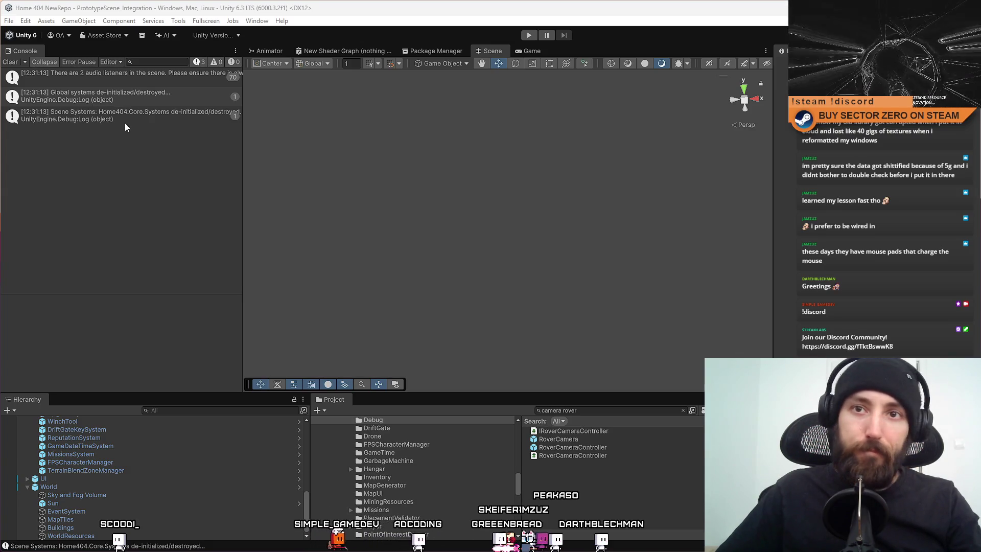
Clear the Console again and switch to FPSCharacterManager.cs in Visual Studio at line 100.
{"action": "left_click", "coordinate": [10, 62]}
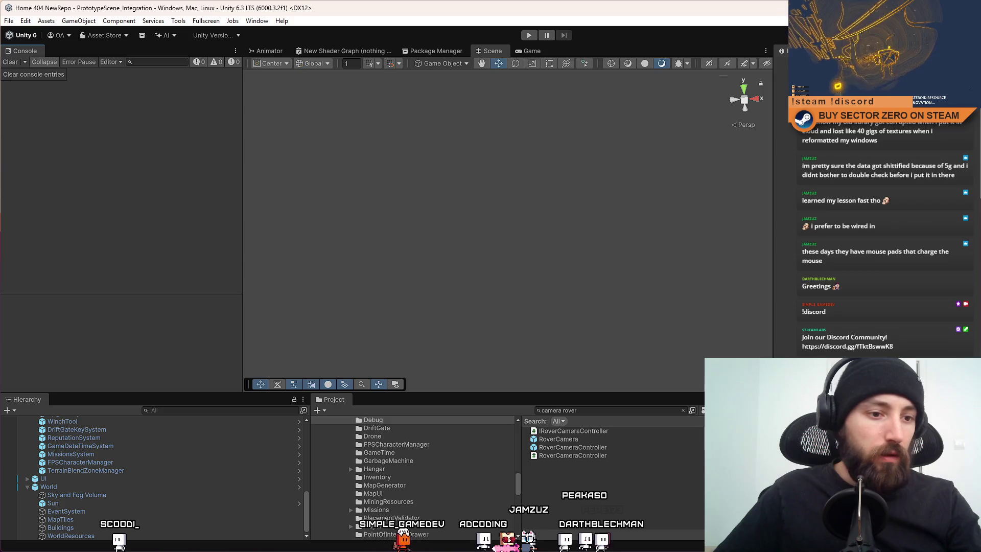
{"action": "key", "text": "alt+Tab"}
{"action": "left_click", "coordinate": [408, 253]}
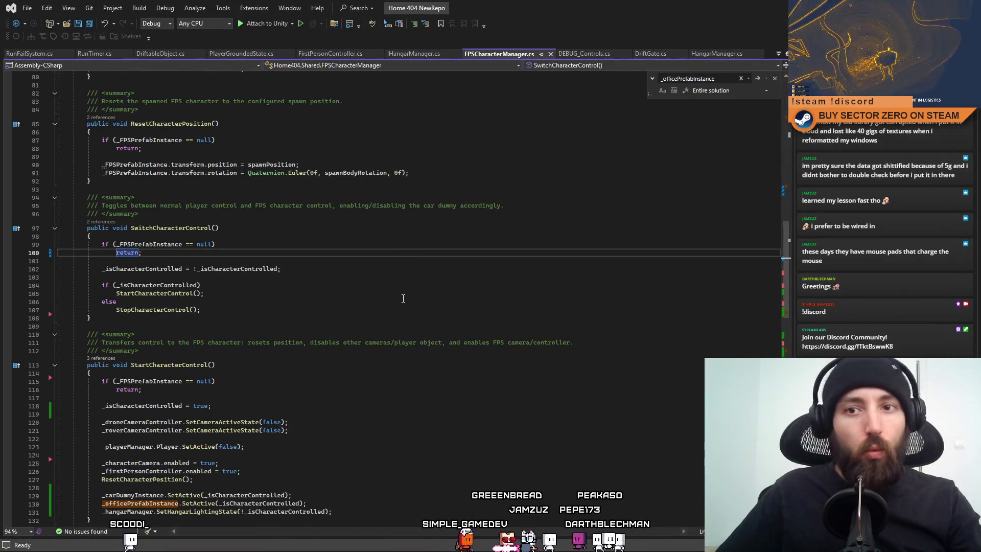
{"action": "scroll", "coordinate": [403, 298], "scroll_direction": "up", "scroll_amount": 1}
{"action": "scroll", "coordinate": [370, 339], "scroll_direction": "down", "scroll_amount": 3}
{"action": "scroll", "coordinate": [193, 278], "scroll_direction": "down", "scroll_amount": 4}
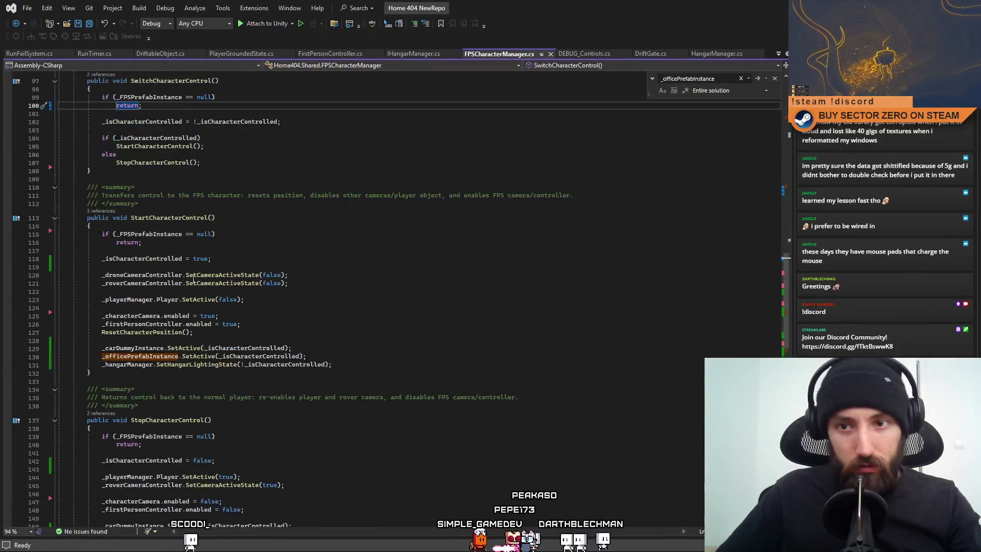
Highlight references of _officePrefabInstance, StartCharacterControl, _isCharacterControlled and _roverCameraController, then return to Unity.
{"action": "double_click", "coordinate": [142, 354]}
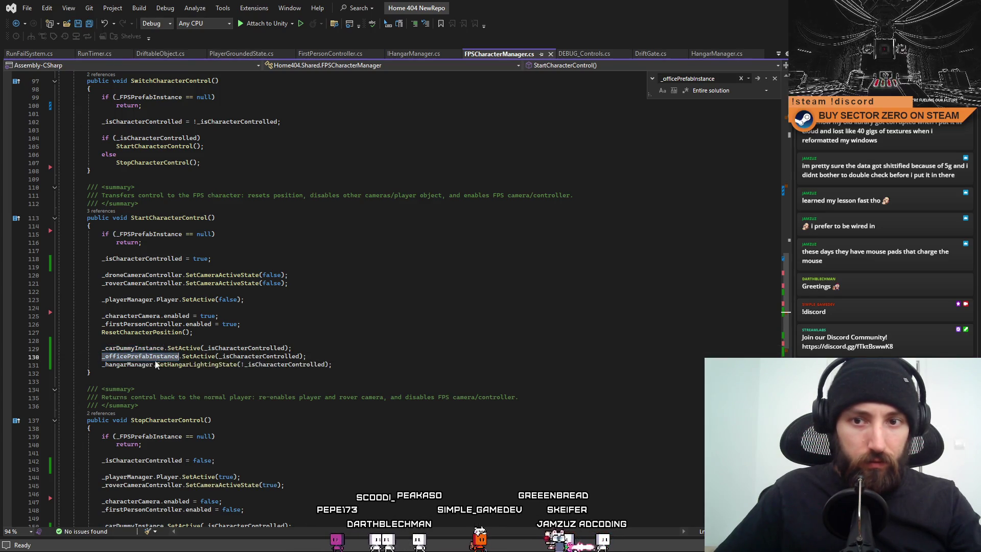
{"action": "scroll", "coordinate": [325, 342], "scroll_direction": "up", "scroll_amount": 1}
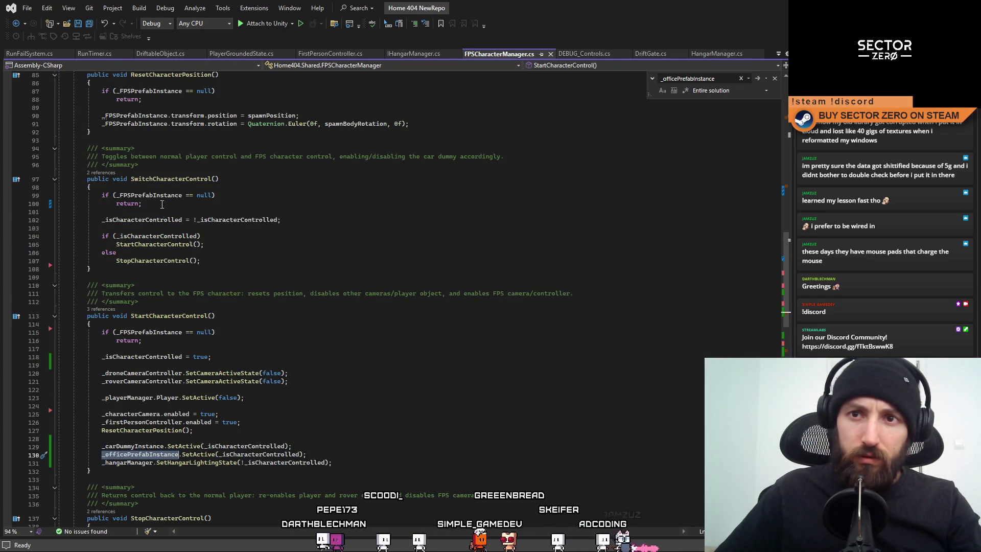
{"action": "double_click", "coordinate": [153, 244]}
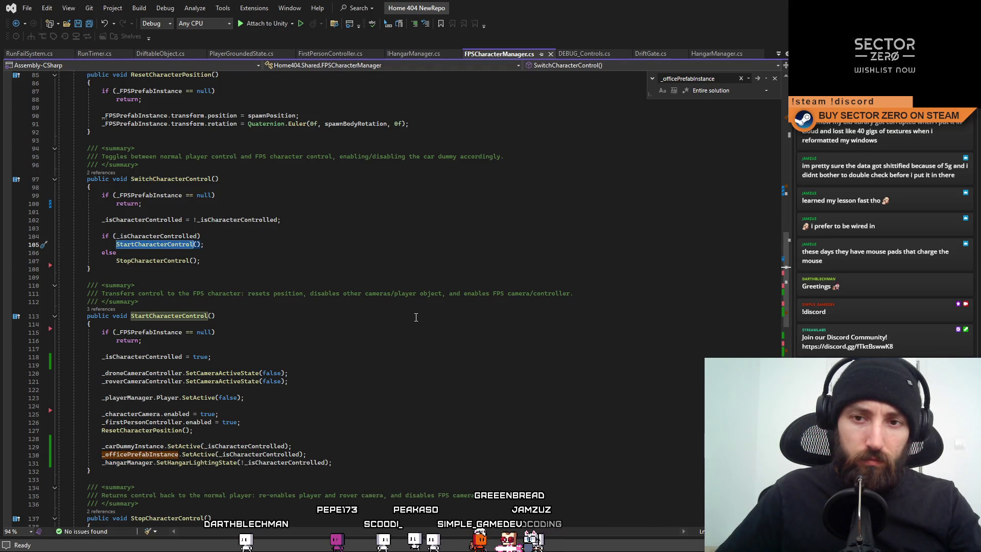
{"action": "double_click", "coordinate": [142, 356]}
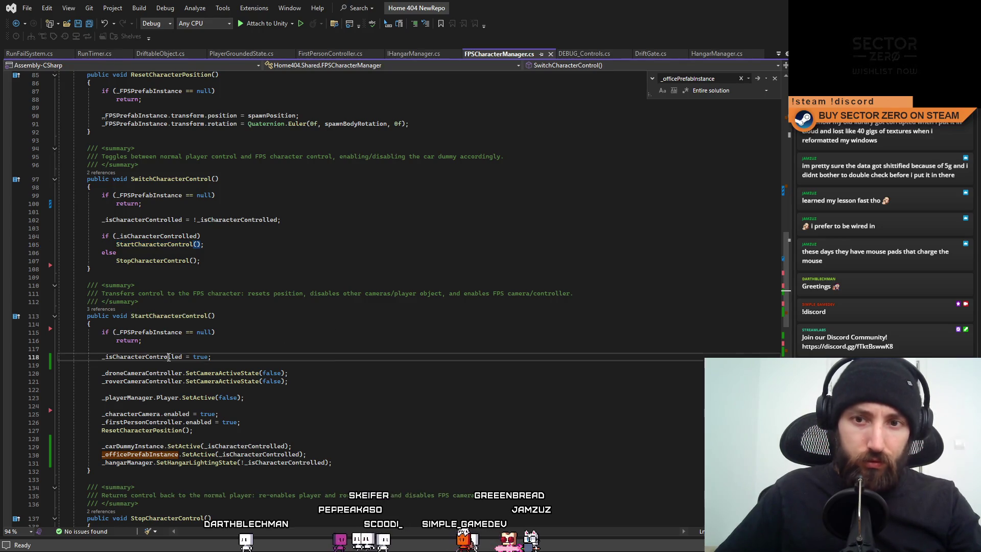
{"action": "double_click", "coordinate": [163, 381]}
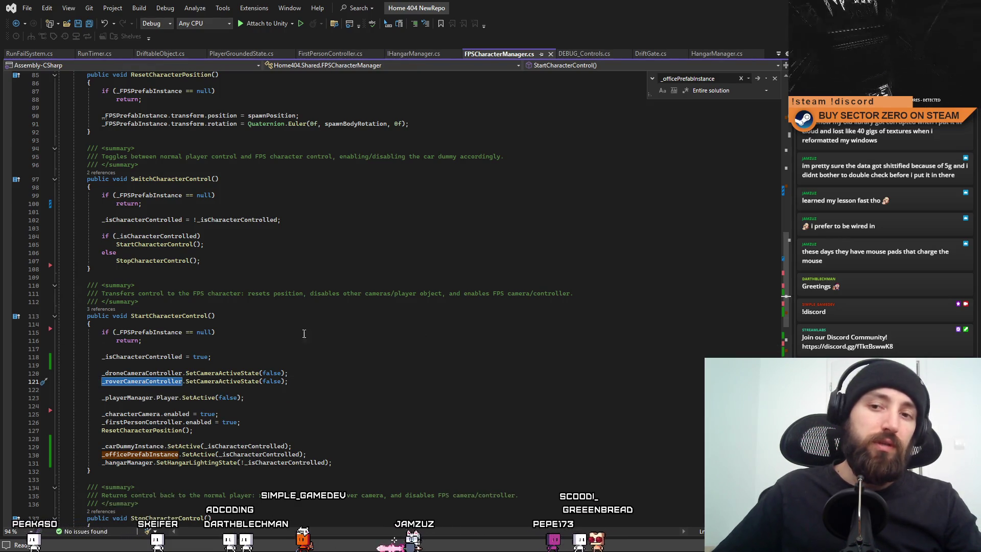
{"action": "left_click", "coordinate": [290, 381]}
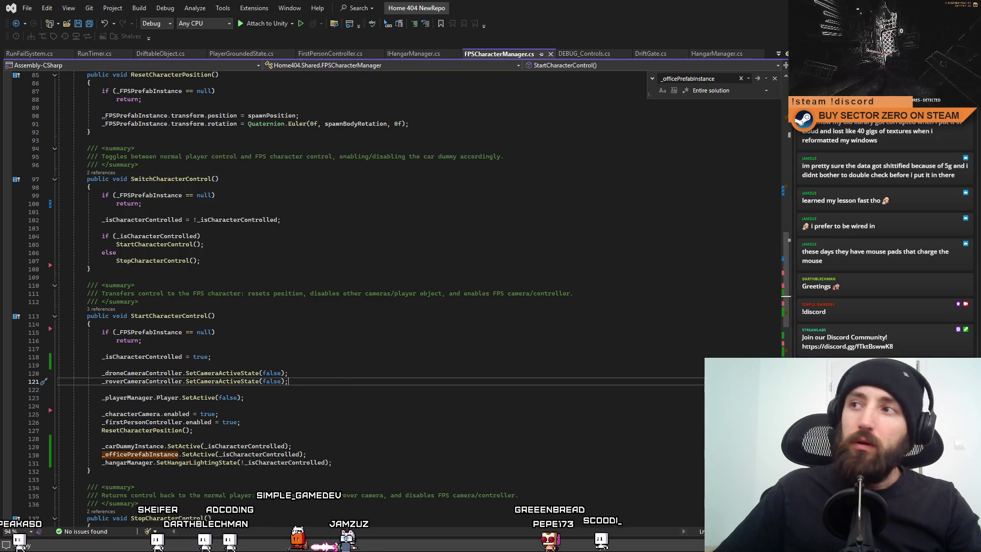
{"action": "key", "text": "alt+Tab"}
{"action": "mouse_move", "coordinate": [81, 463]}
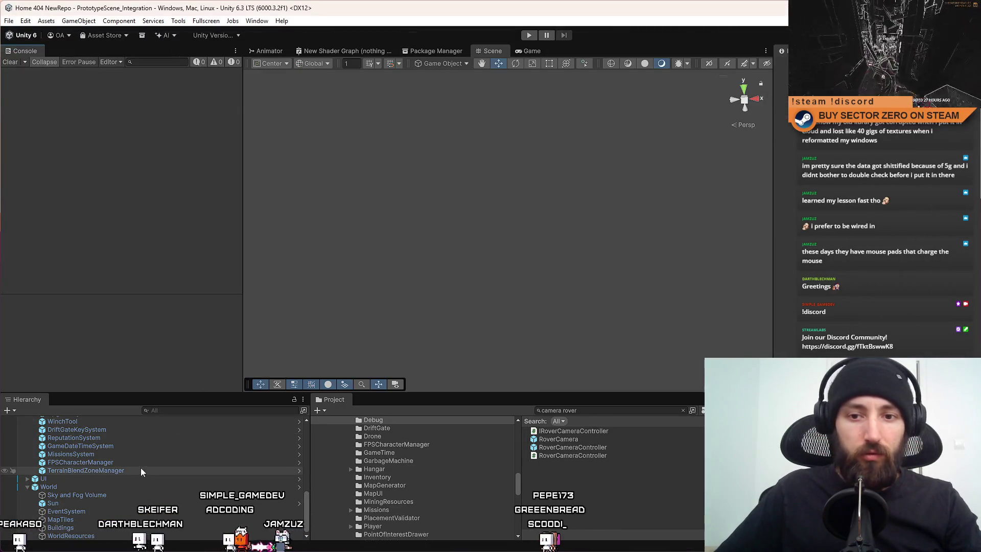
{"action": "scroll", "coordinate": [141, 471], "scroll_direction": "up", "scroll_amount": 2}
Check the FPSCharacterManager object's Inspector settings, then return to the script at line 106.
{"action": "left_click", "coordinate": [116, 495]}
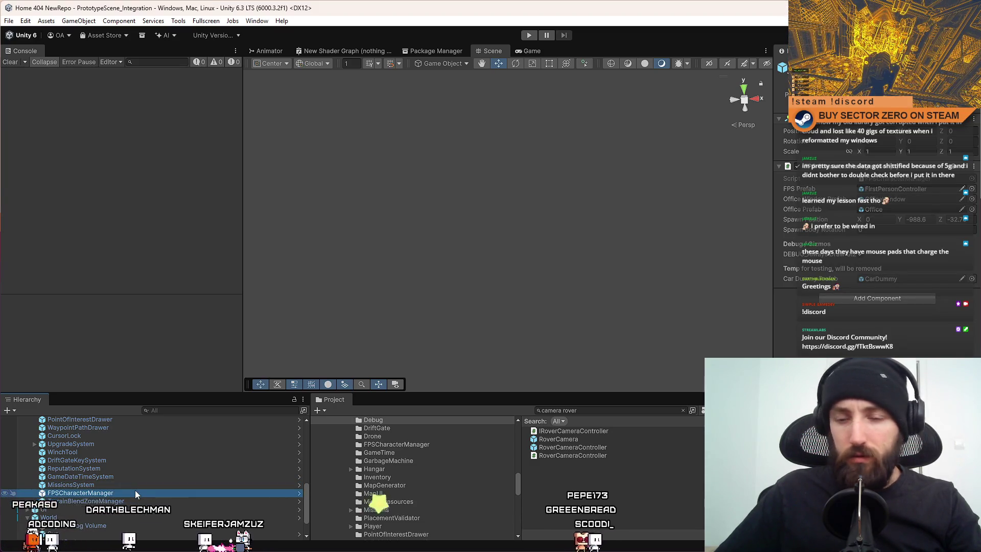
{"action": "scroll", "coordinate": [149, 479], "scroll_direction": "up", "scroll_amount": 3}
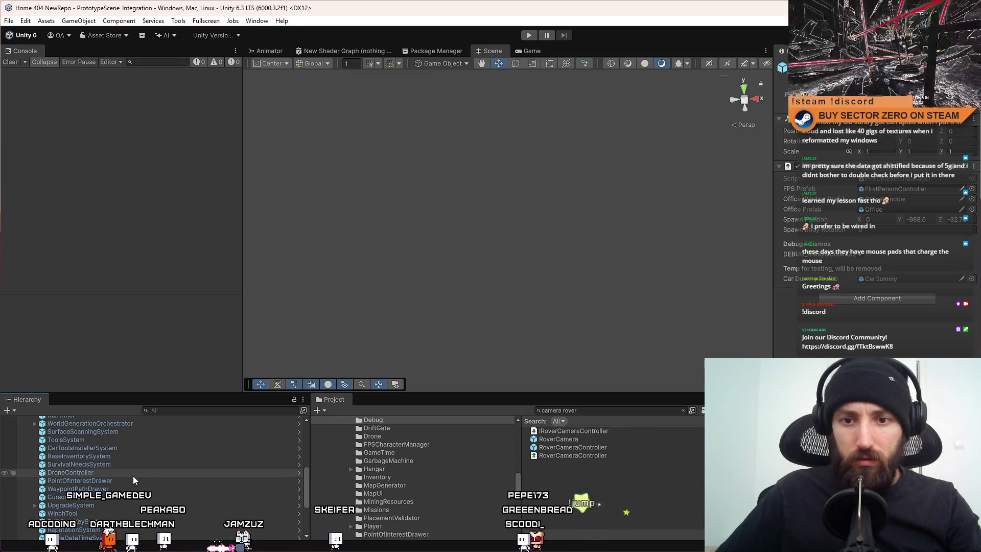
{"action": "scroll", "coordinate": [142, 460], "scroll_direction": "up", "scroll_amount": 1}
{"action": "scroll", "coordinate": [137, 462], "scroll_direction": "up", "scroll_amount": 1}
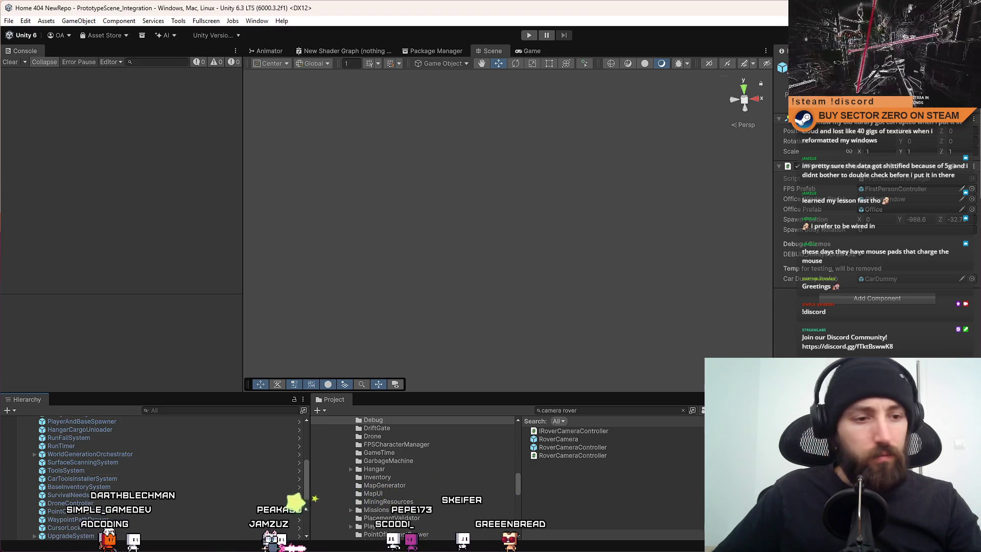
{"action": "key", "text": "alt+Tab"}
{"action": "left_click", "coordinate": [253, 252]}
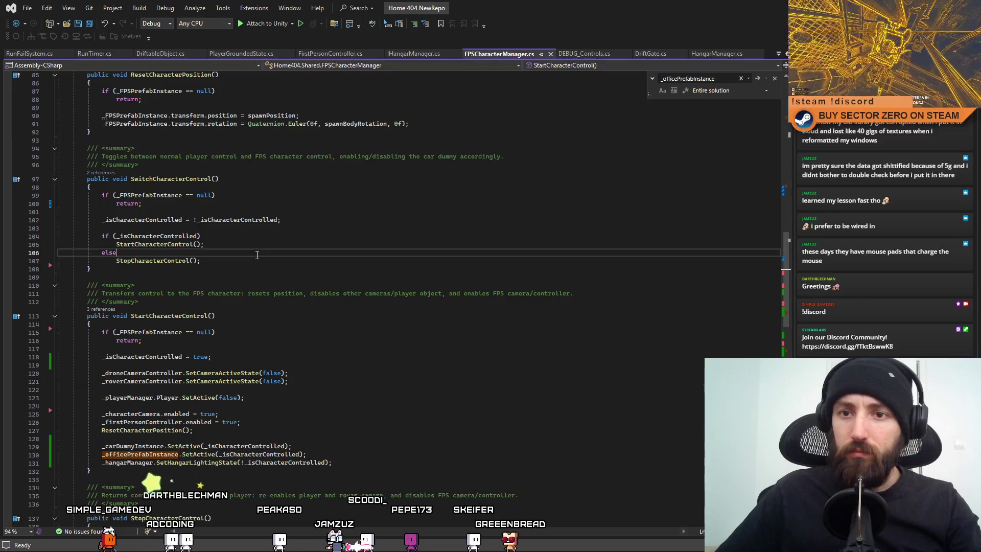
Go to the definitions of _droneCameraController and _roverCameraController with F12.
{"action": "double_click", "coordinate": [157, 376]}
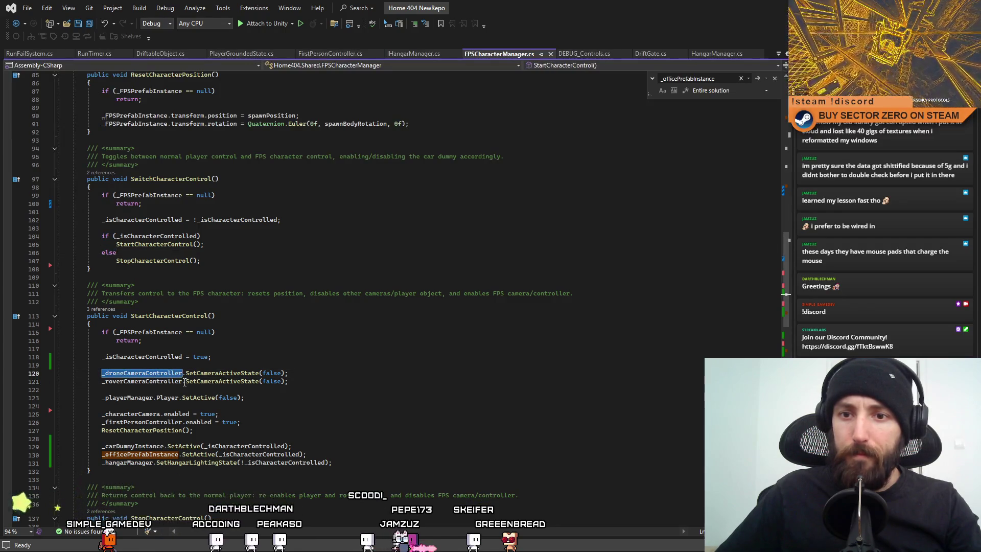
{"action": "key", "text": "F12"}
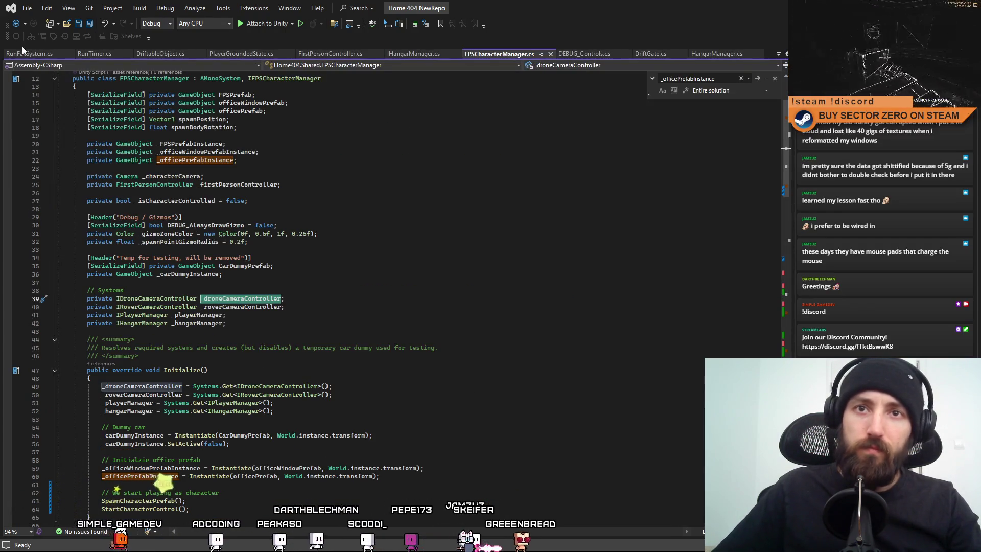
{"action": "left_click", "coordinate": [15, 24]}
{"action": "double_click", "coordinate": [142, 306]}
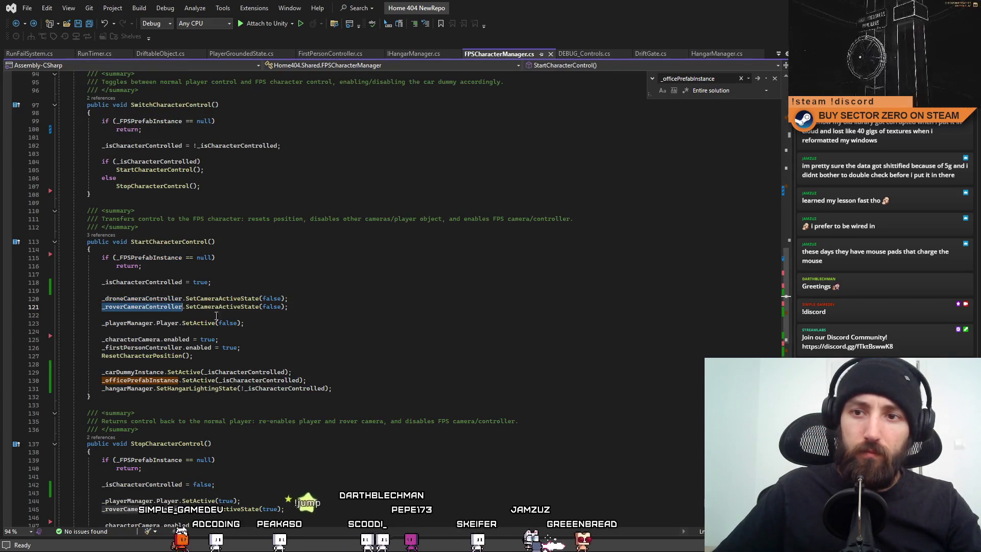
{"action": "key", "text": "F12"}
{"action": "left_click", "coordinate": [363, 269]}
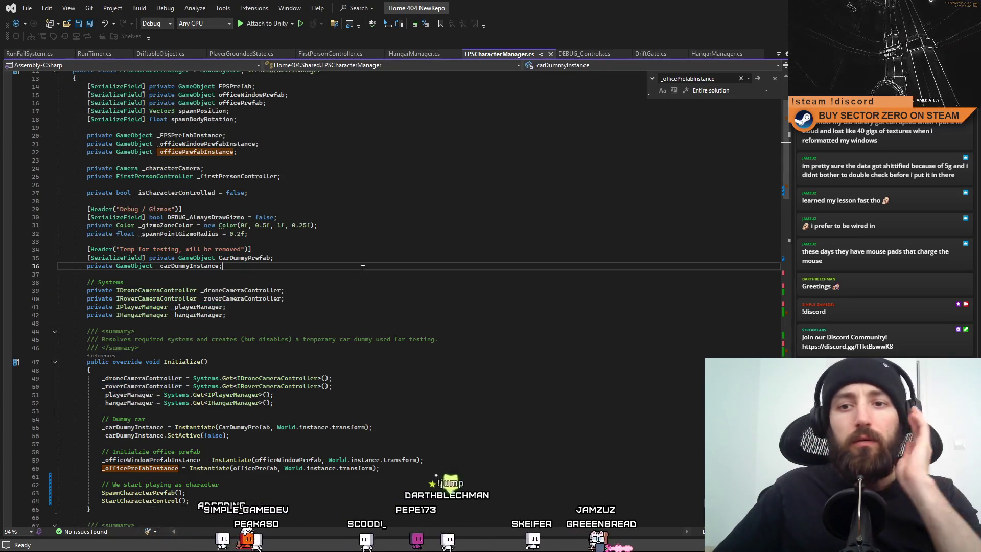
{"action": "scroll", "coordinate": [383, 279], "scroll_direction": "down", "scroll_amount": 4}
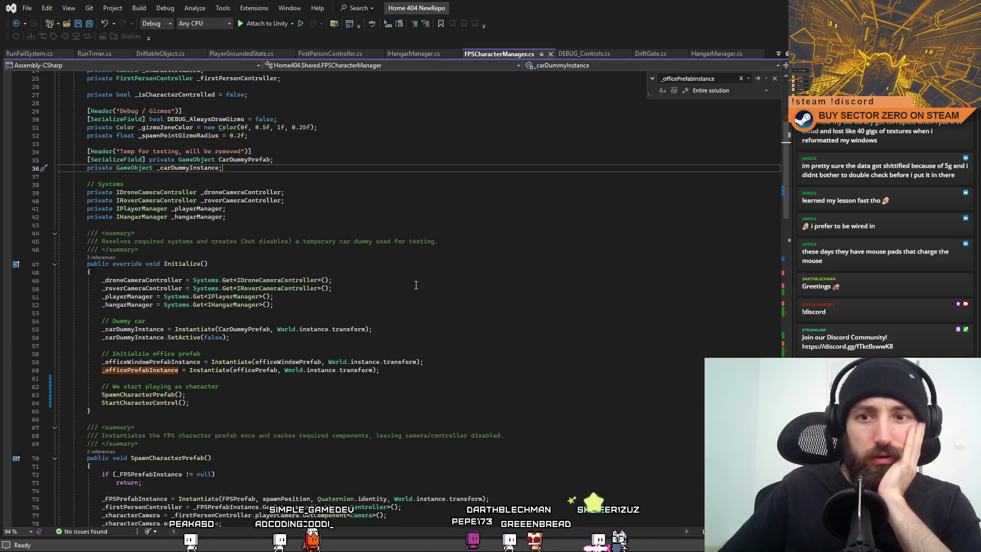
Read through Initialize(): the _playerManager line, Dummy car comment and SpawnCharacterPrefab call.
{"action": "left_click", "coordinate": [418, 287]}
{"action": "key", "text": "Down"}
{"action": "key", "text": "Down"}
{"action": "key", "text": "Down"}
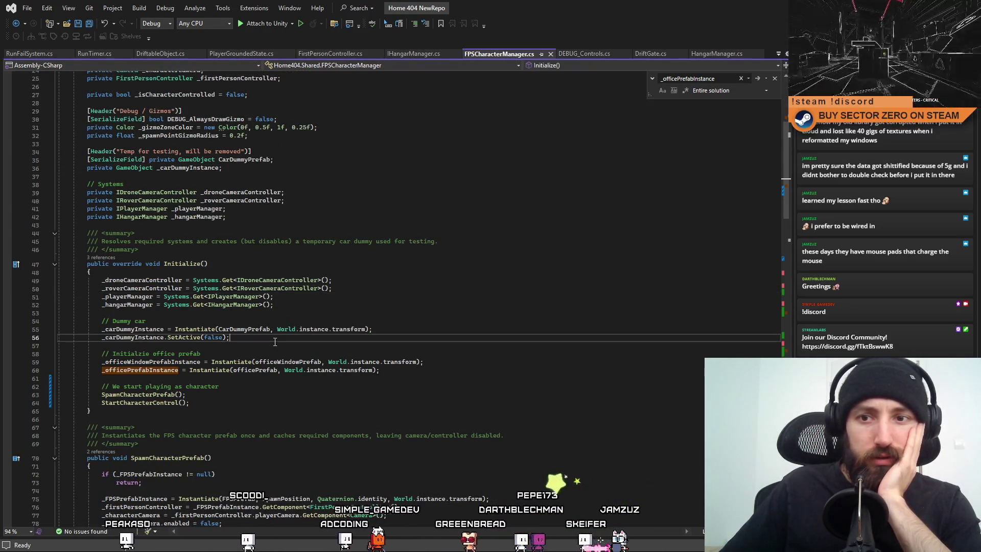
{"action": "left_click", "coordinate": [390, 296]}
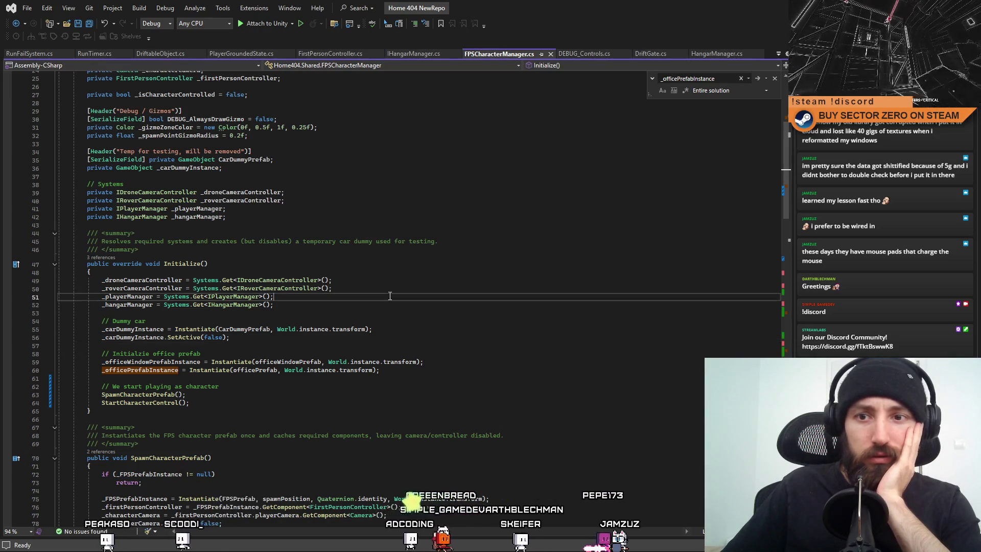
{"action": "left_click", "coordinate": [321, 324]}
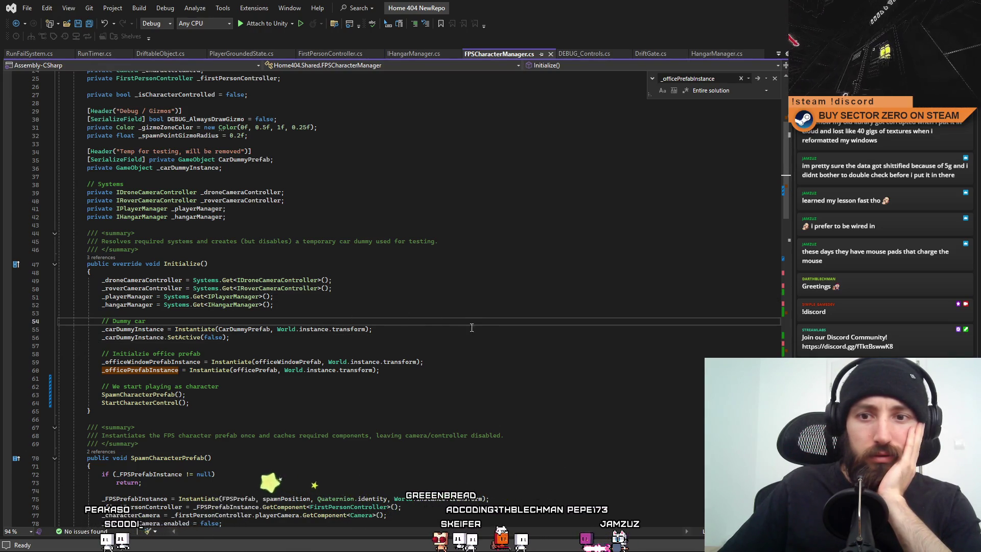
{"action": "left_click", "coordinate": [220, 395]}
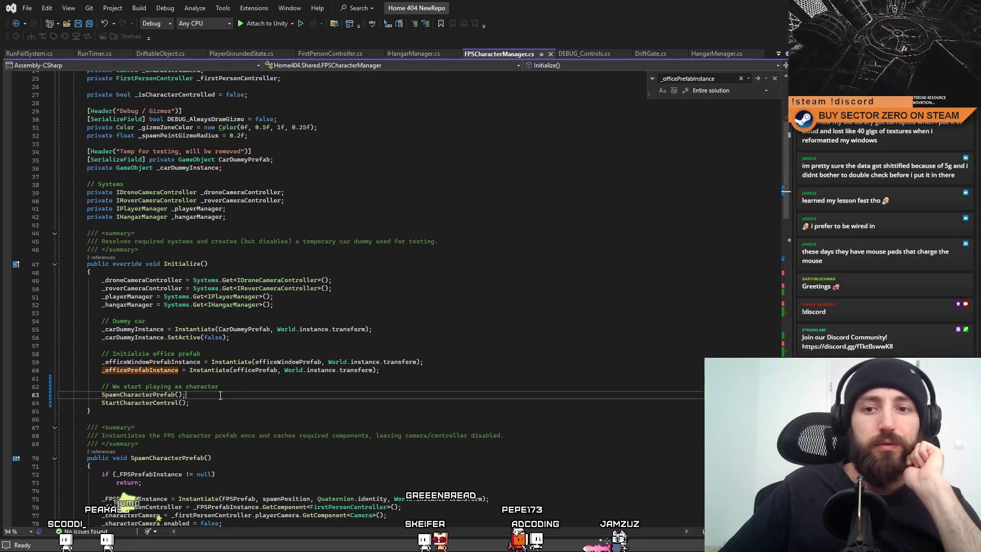